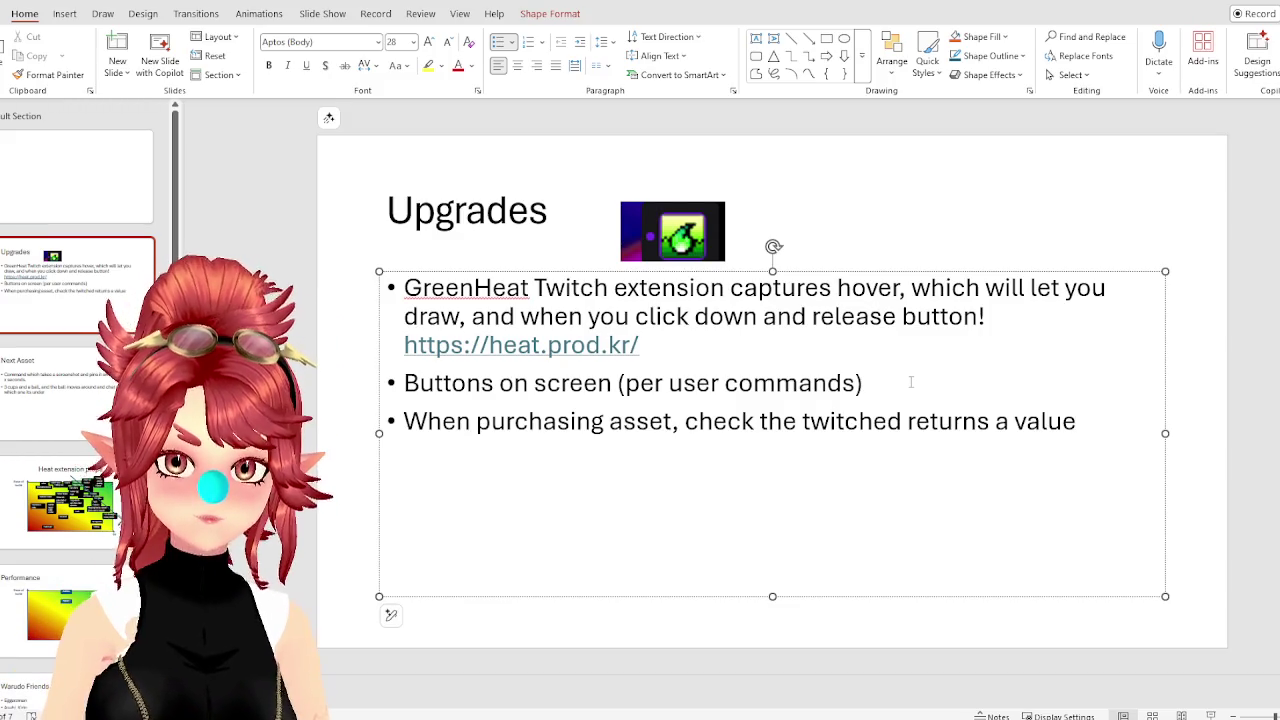
Correct 'twitched' to 'twitchid' in the Upgrades slide's last bullet.
{"action": "key", "text": "Left"}
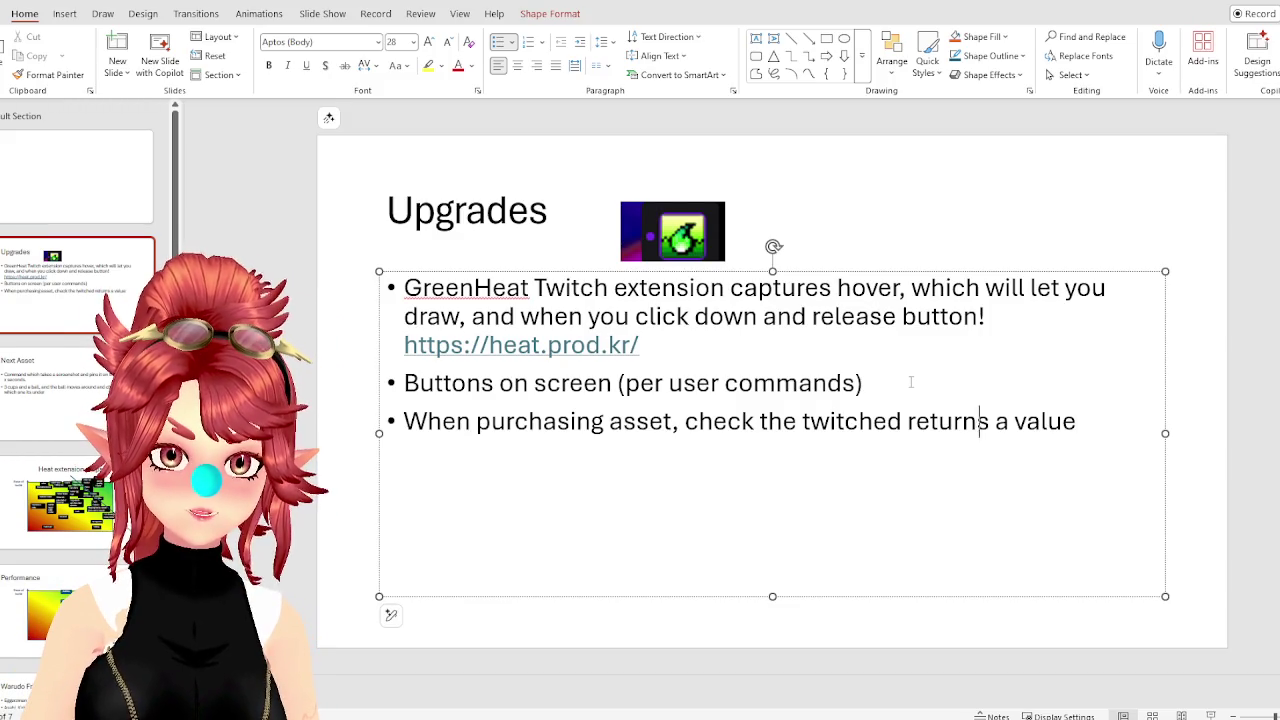
{"action": "key", "text": "Left"}
{"action": "key", "text": "Left"}
{"action": "key", "text": "Left"}
{"action": "key", "text": "BackSpace"}
{"action": "type", "text": "i"}
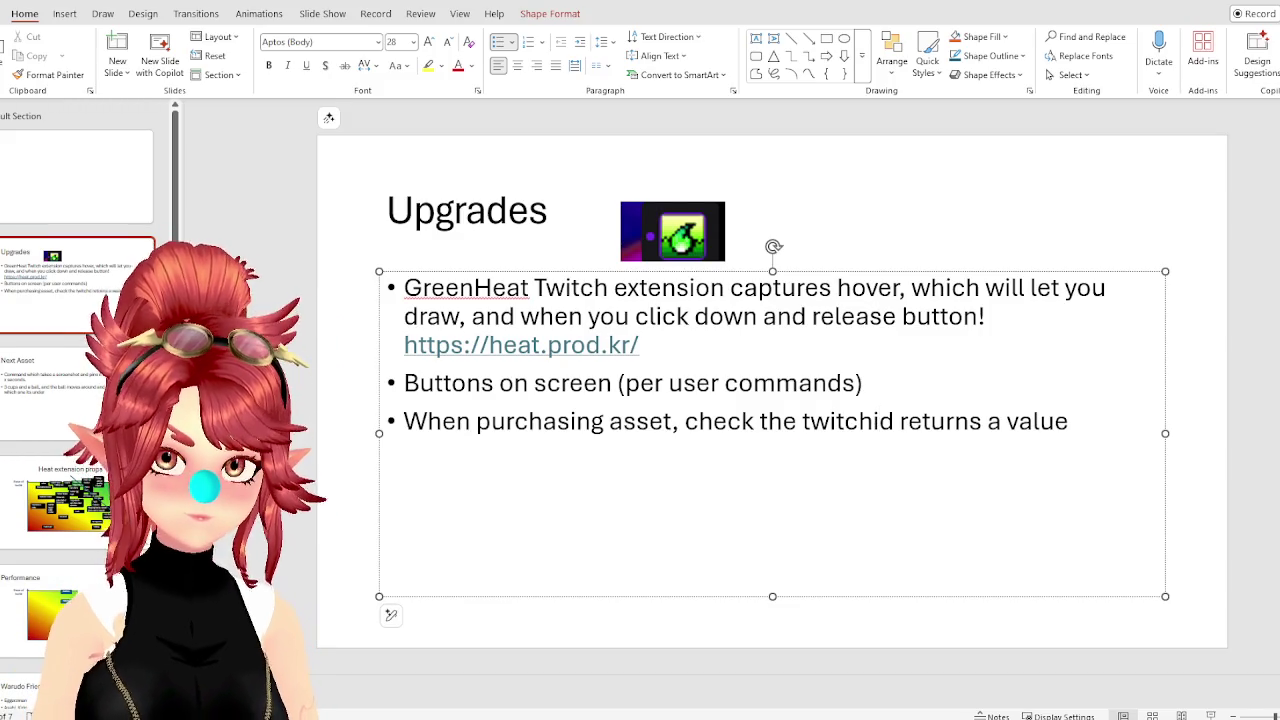
{"action": "key", "text": "Right"}
{"action": "key", "text": "Right"}
{"action": "key", "text": "Right"}
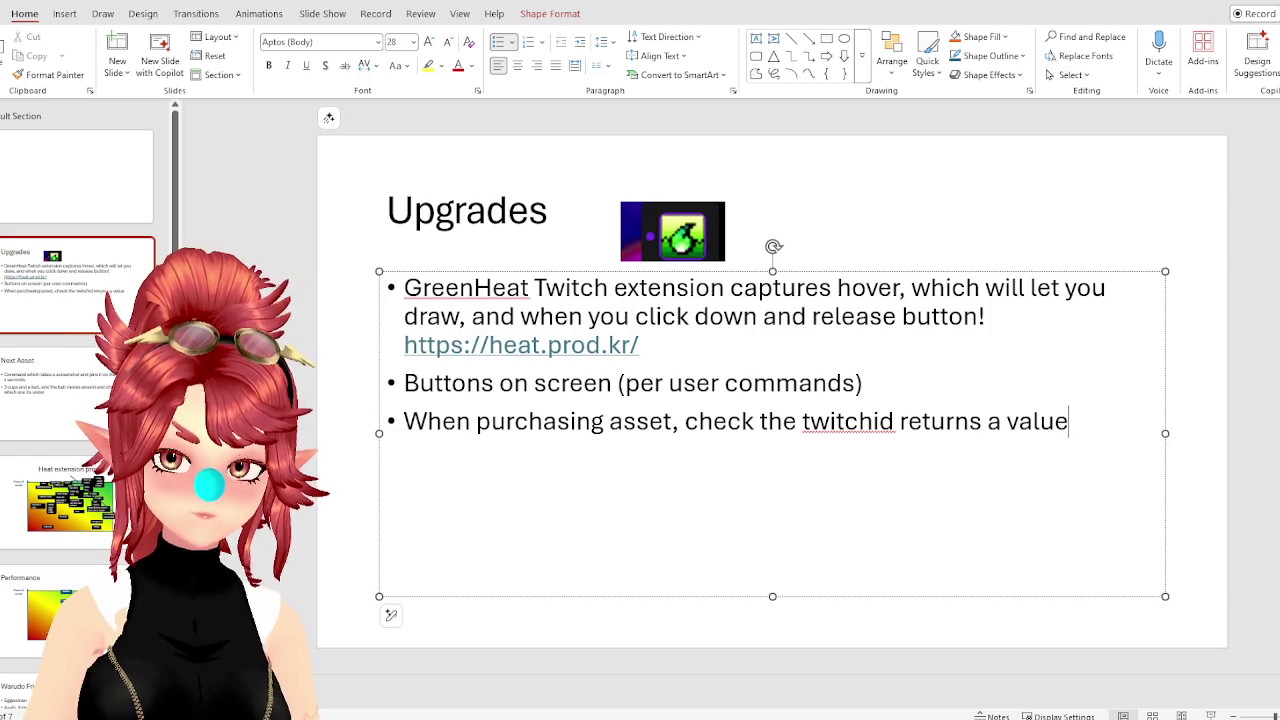
Append 'if it does not, throw an error that the username does not exist' to the bullet.
{"action": "type", "text": ", if"}
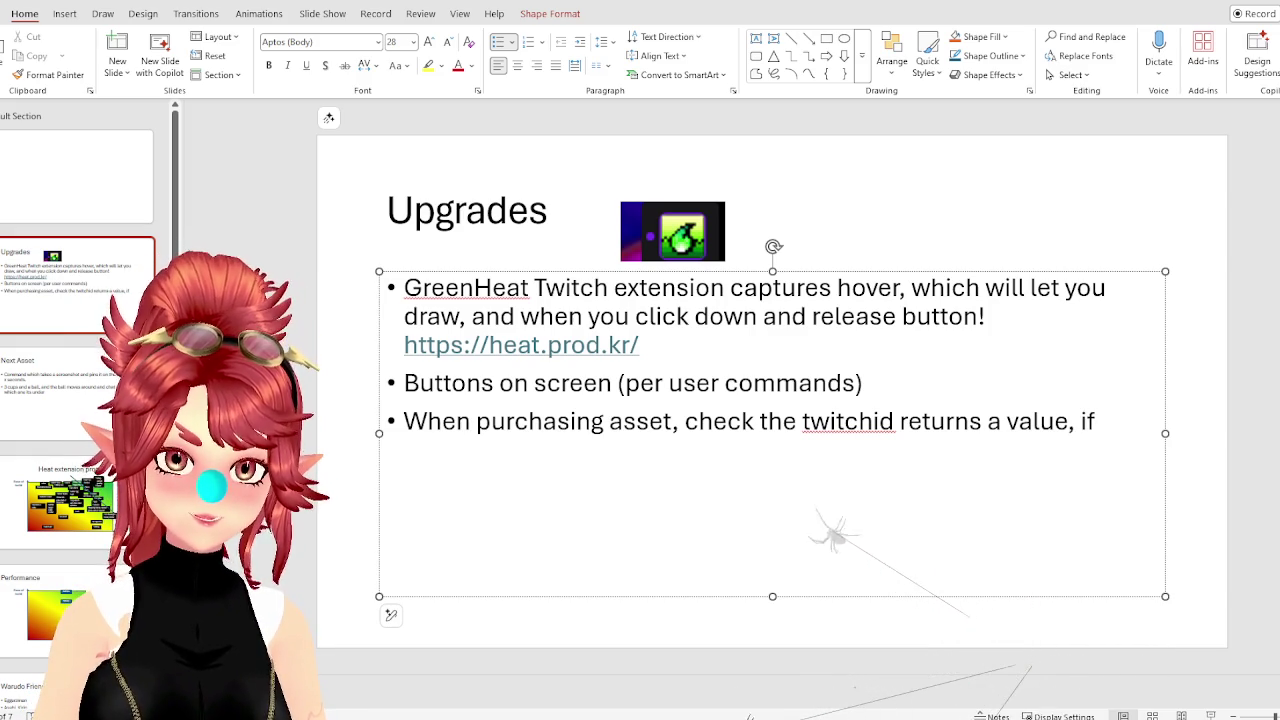
{"action": "type", "text": " it"}
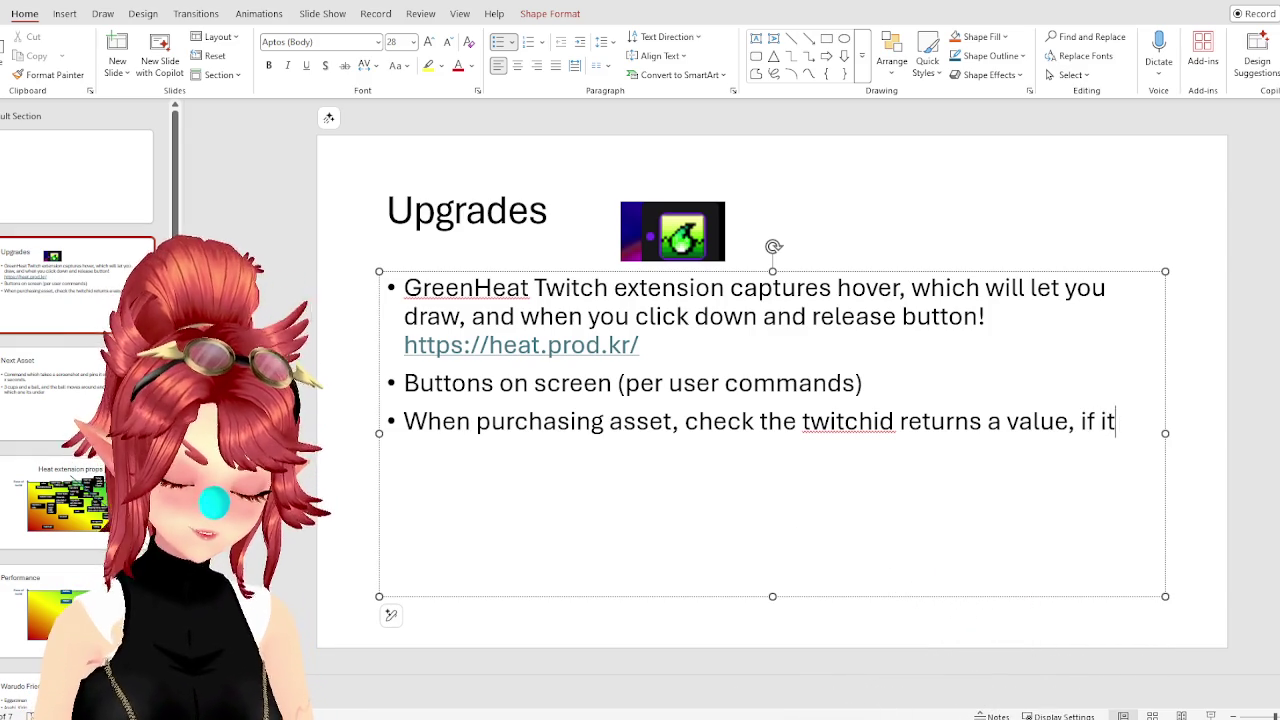
{"action": "type", "text": " does not, throw an error that"}
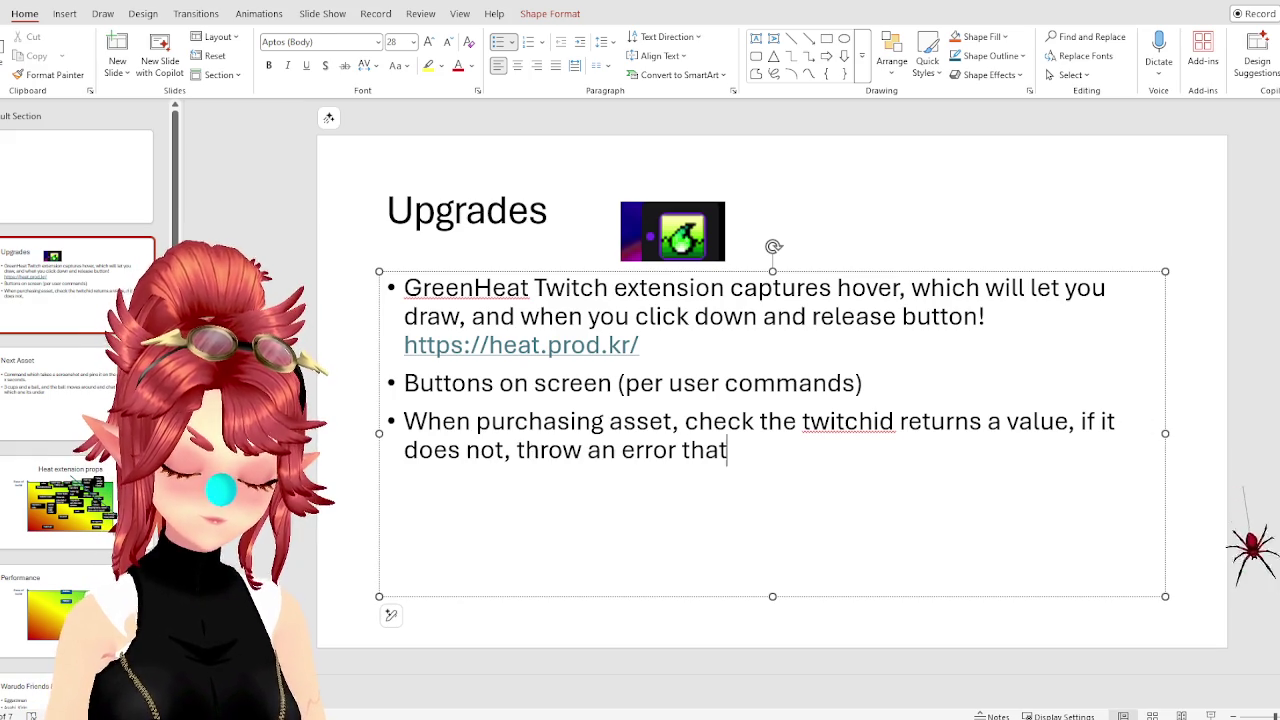
{"action": "type", "text": " the username co"}
{"action": "key", "text": "BackSpace"}
{"action": "key", "text": "BackSpace"}
{"action": "type", "text": "dope"}
{"action": "key", "text": "BackSpace"}
{"action": "key", "text": "BackSpace"}
{"action": "key", "text": "BackSpace"}
{"action": "type", "text": "es not exist"}
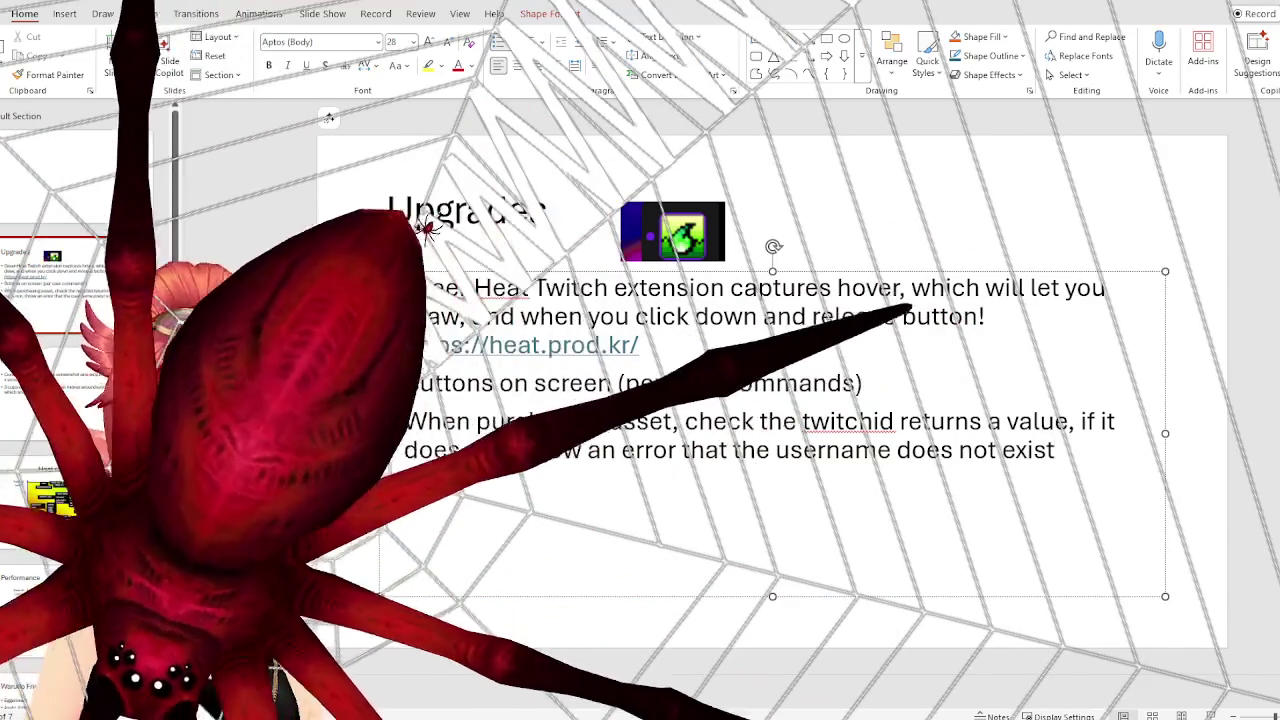
Load phweedomstudio.com/overlays/ in a new Chrome tab and open the Butterfly Purple overlay.
{"action": "key", "text": "alt+Tab"}
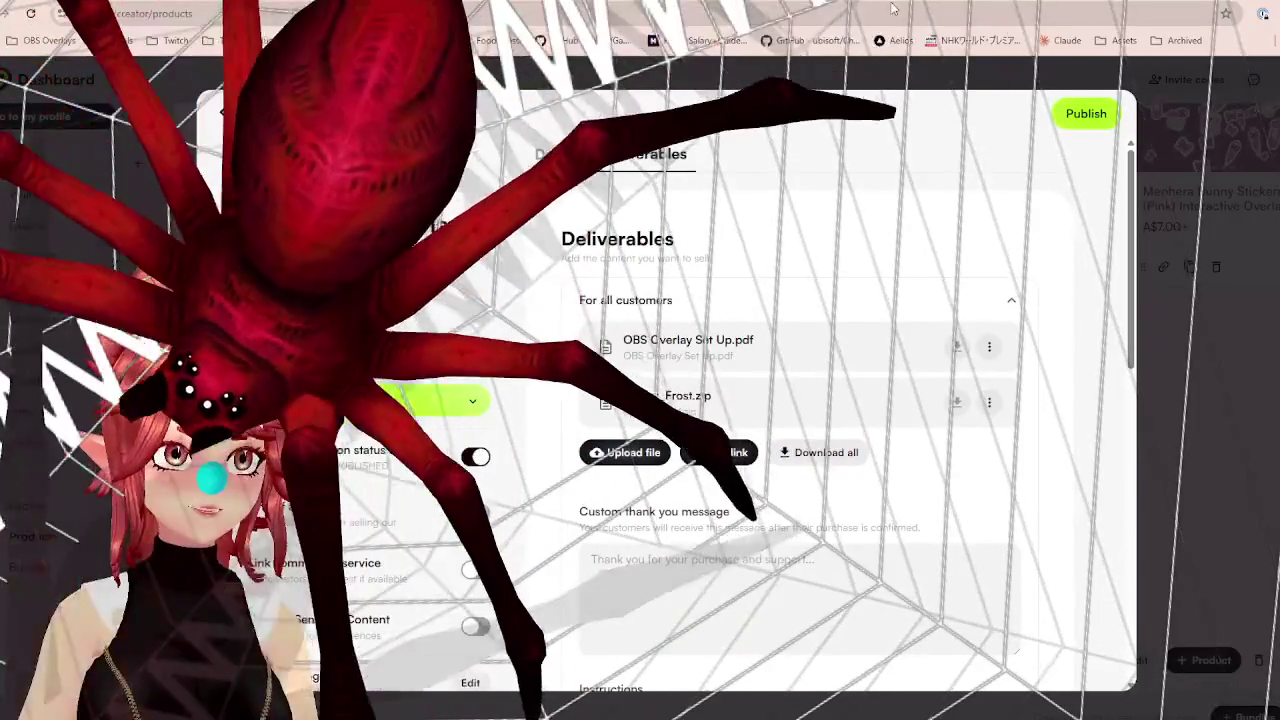
{"action": "key", "text": "ctrl+t"}
{"action": "type", "text": "p"}
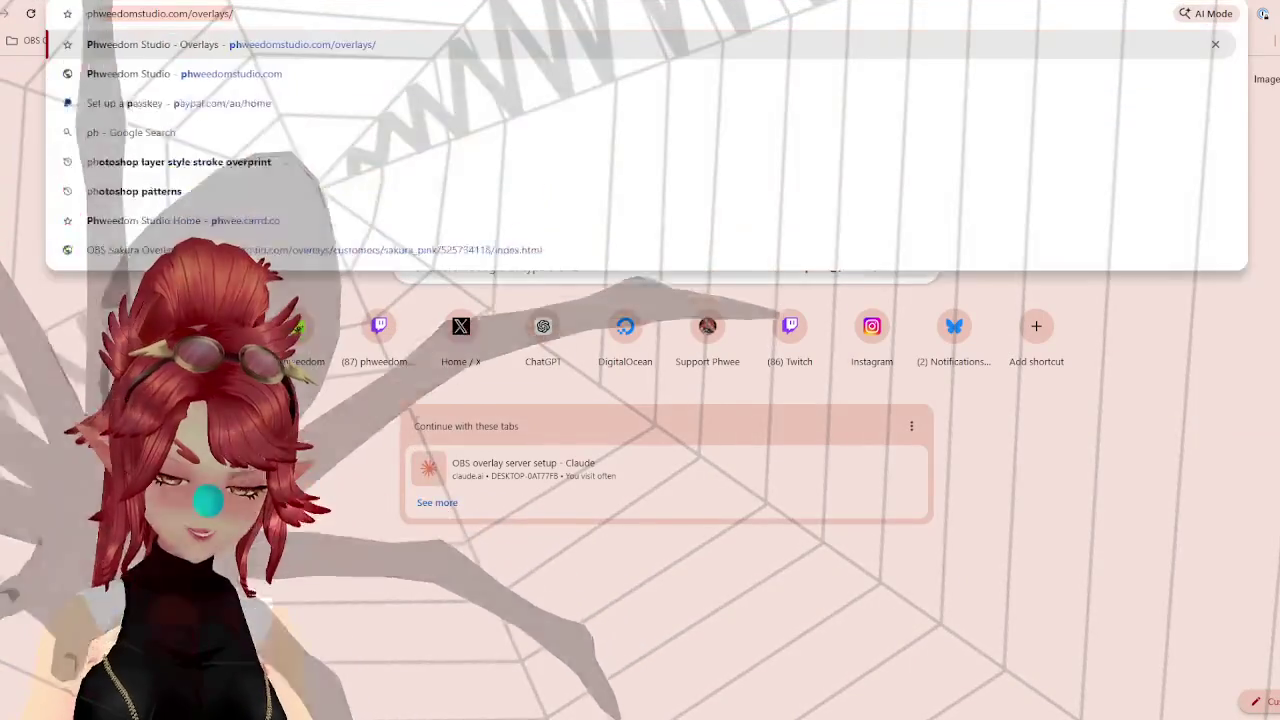
{"action": "type", "text": "hwee"}
{"action": "left_click", "coordinate": [357, 44]}
{"action": "scroll", "coordinate": [874, 583], "scroll_direction": "down", "scroll_amount": 3}
{"action": "left_click", "coordinate": [894, 434]}
Try buying it with a nonexistent Twitch username, then return to the overlays list.
{"action": "left_click", "coordinate": [75, 163]}
{"action": "type", "text": "phwe"}
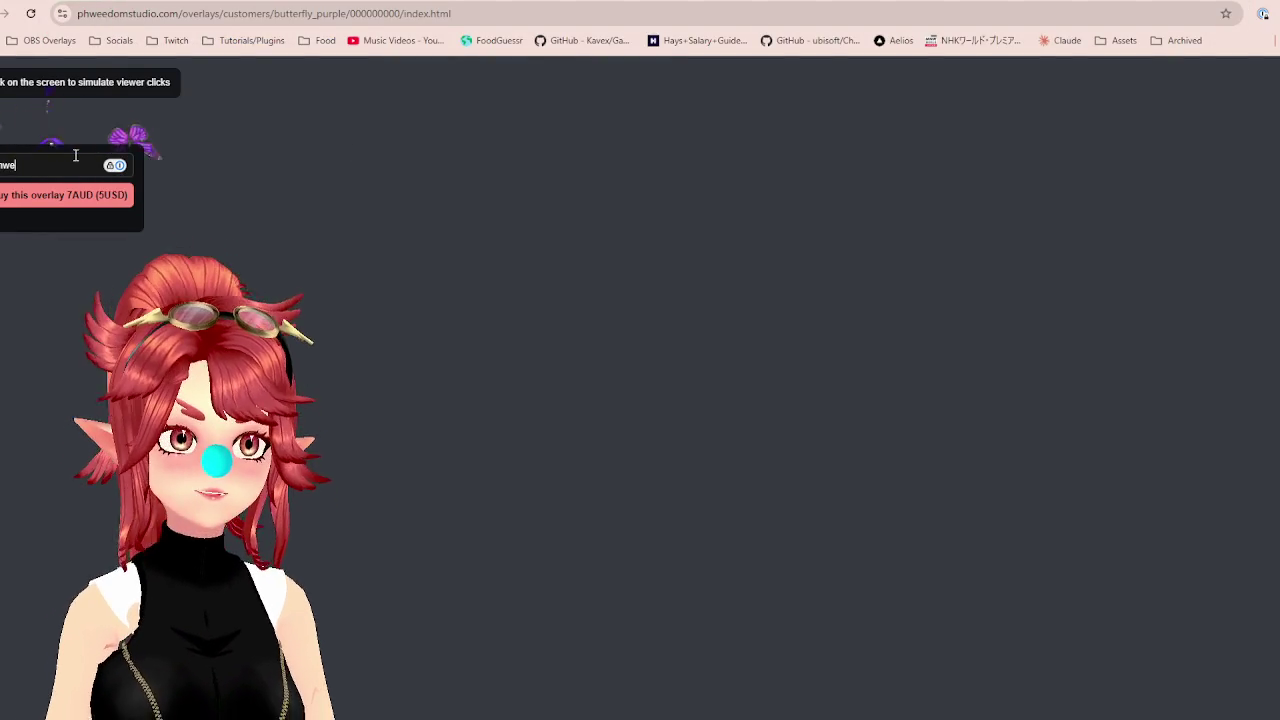
{"action": "type", "text": "eeeeeeeeeeeeeeeeeeeeeee"}
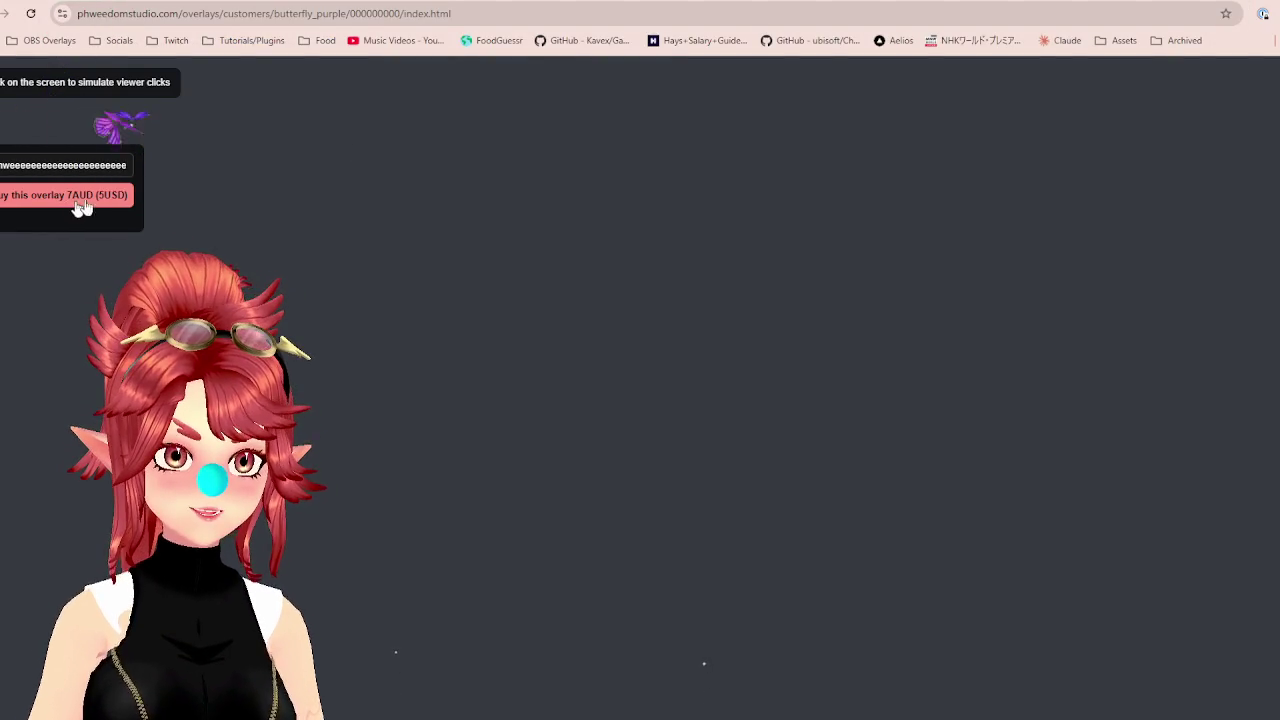
{"action": "left_click", "coordinate": [70, 201]}
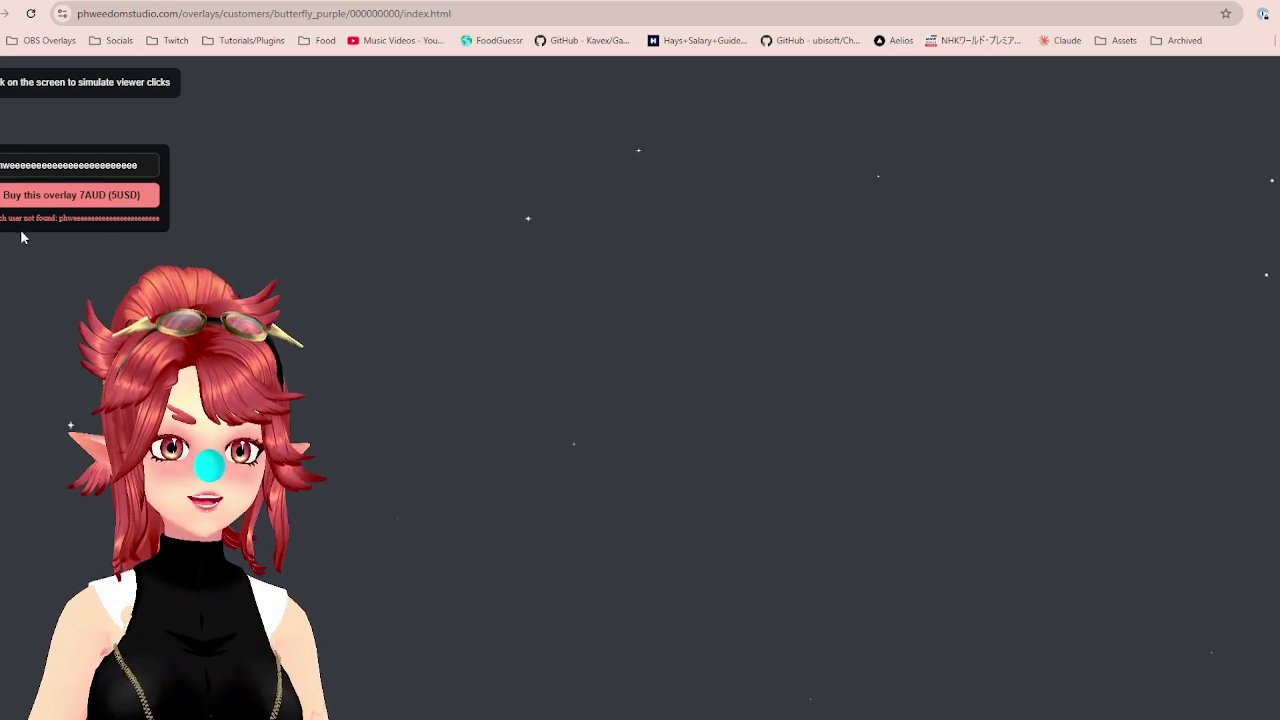
{"action": "mouse_move", "coordinate": [22, 237]}
{"action": "left_mouse_down"}
{"action": "mouse_move", "coordinate": [169, 218]}
{"action": "mouse_move", "coordinate": [134, 243]}
{"action": "left_mouse_up"}
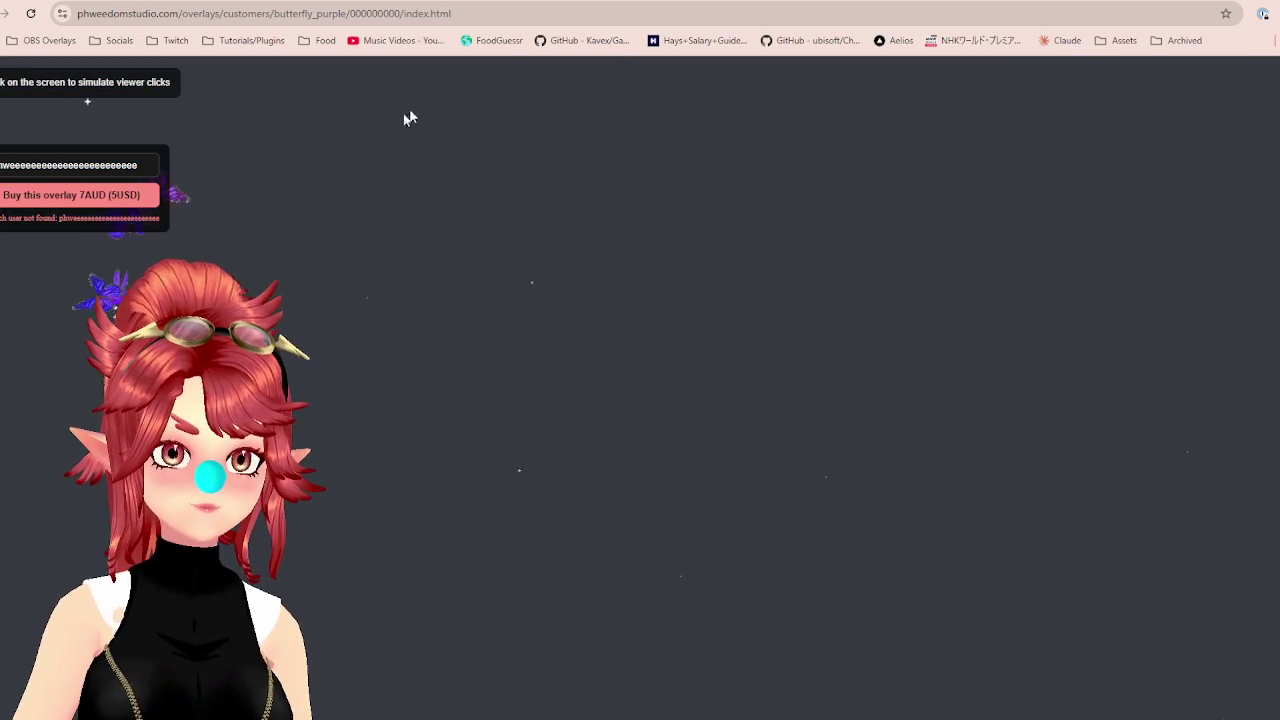
{"action": "key", "text": "alt+Left"}
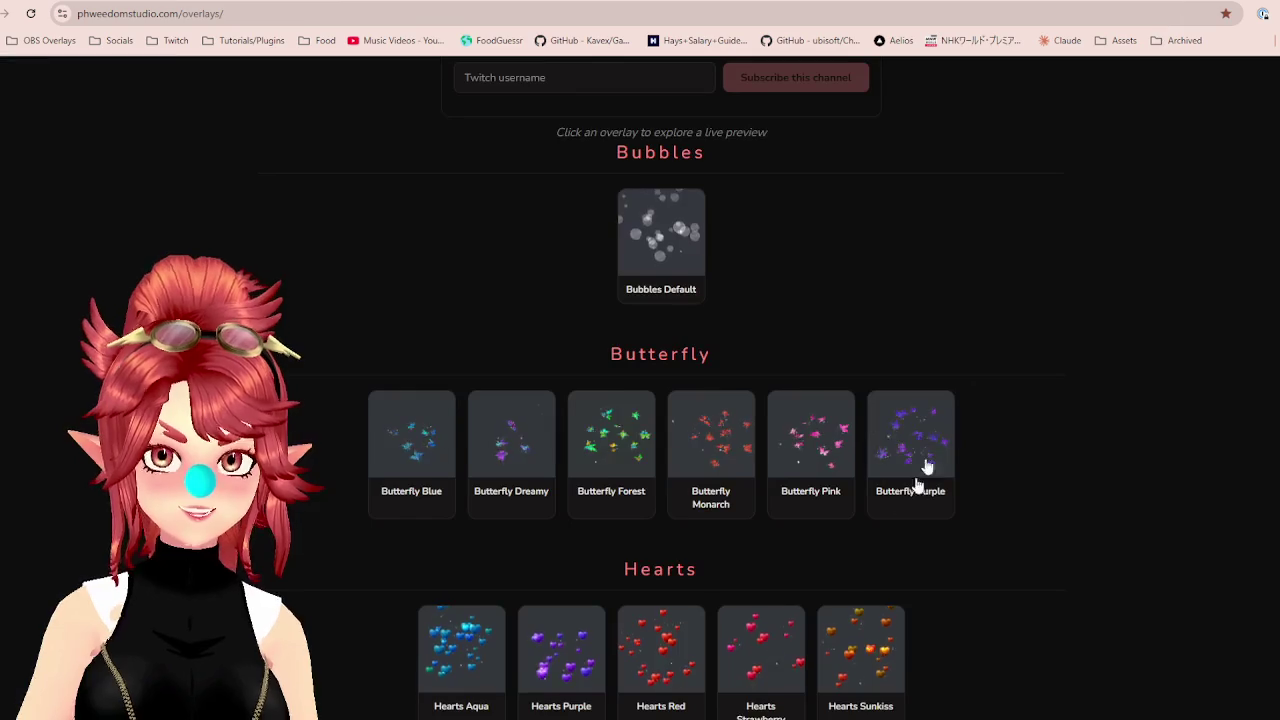
Delete the third bullet about checking twitchid from the Upgrades slide and minimise PowerPoint.
{"action": "mouse_move", "coordinate": [860, 712]}
{"action": "left_click", "coordinate": [885, 688]}
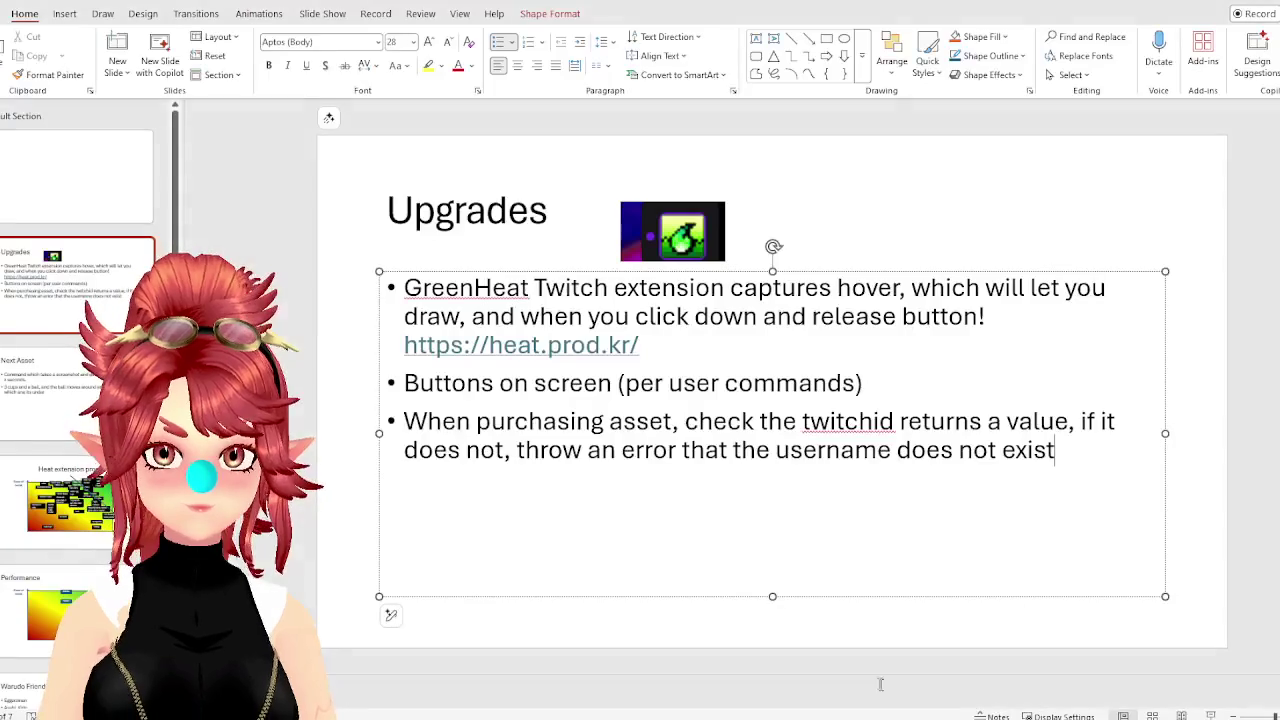
{"action": "left_click_drag", "start_coordinate": [837, 483], "coordinate": [440, 426]}
{"action": "key", "text": "BackSpace"}
{"action": "key", "text": "BackSpace"}
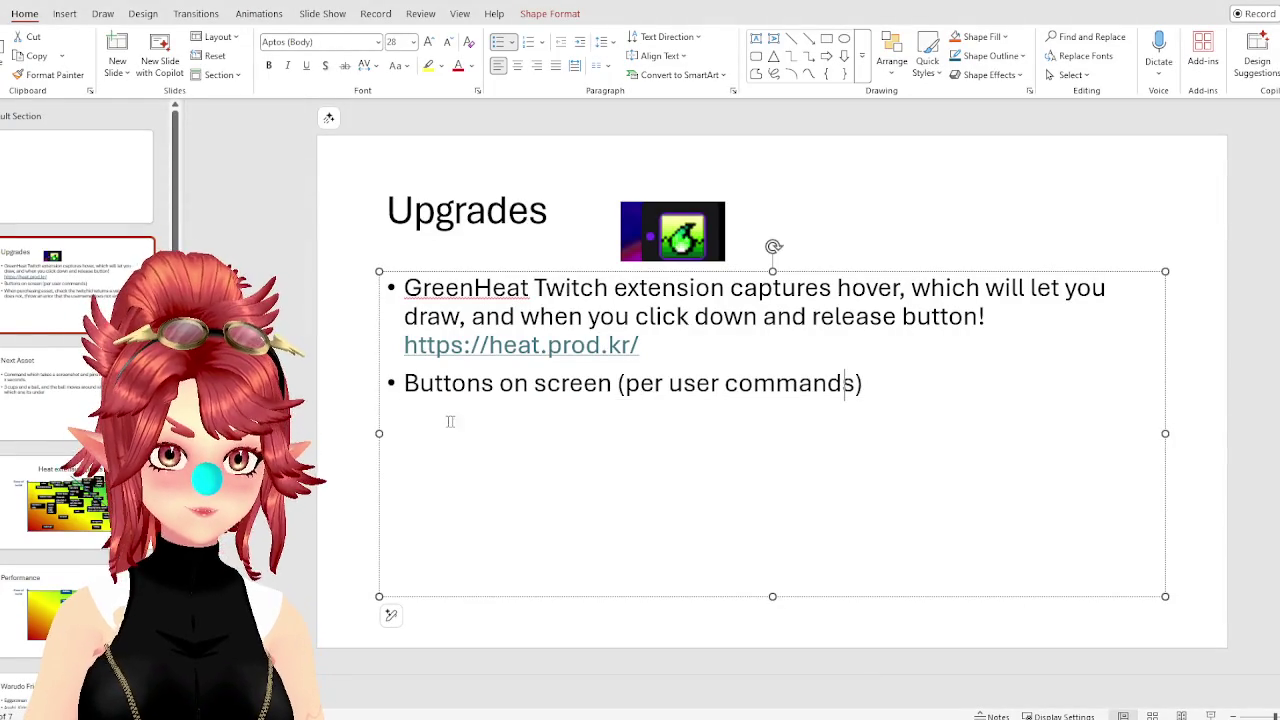
{"action": "left_click", "coordinate": [1262, 44]}
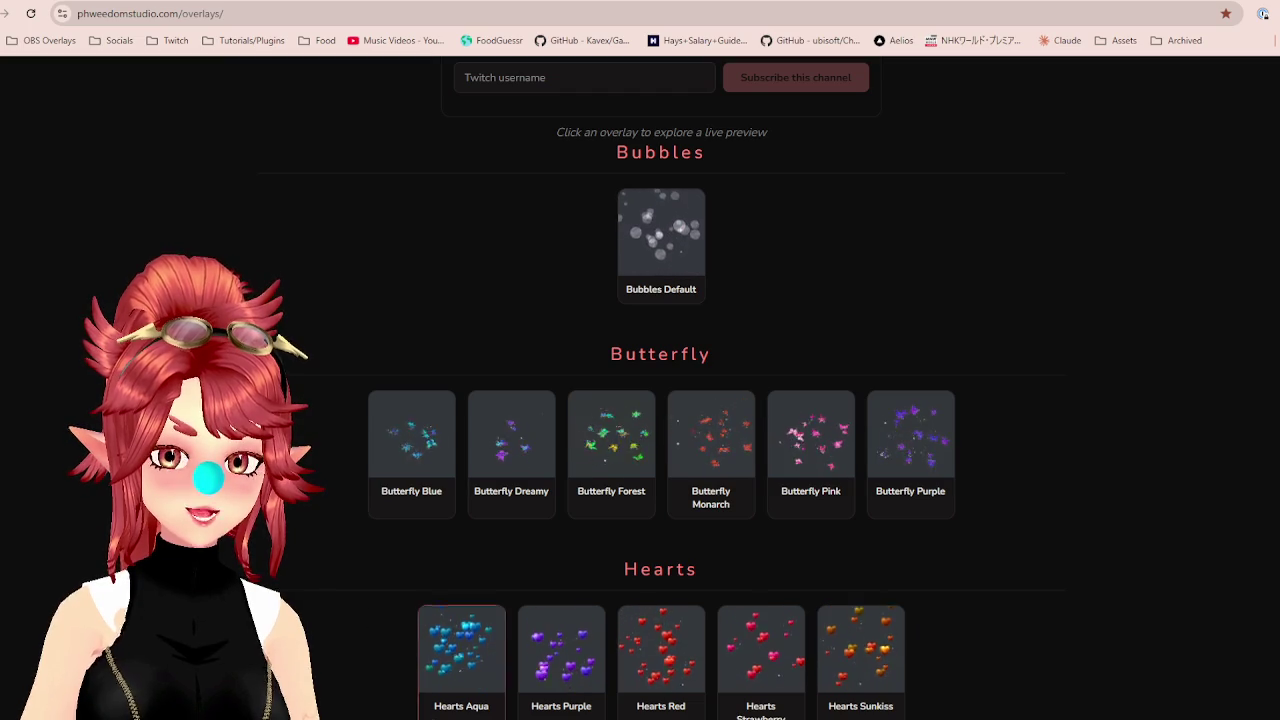
{"action": "key", "text": "alt+Tab"}
Reposition the File Explorer window showing Project_25.0_AssetStore > OBS_Overlays.
{"action": "mouse_move", "coordinate": [855, 142]}
{"action": "left_mouse_down"}
{"action": "mouse_move", "coordinate": [697, 120]}
{"action": "mouse_move", "coordinate": [703, 106]}
{"action": "mouse_move", "coordinate": [634, 126]}
{"action": "mouse_move", "coordinate": [681, 156]}
{"action": "mouse_move", "coordinate": [676, 134]}
{"action": "left_mouse_up"}
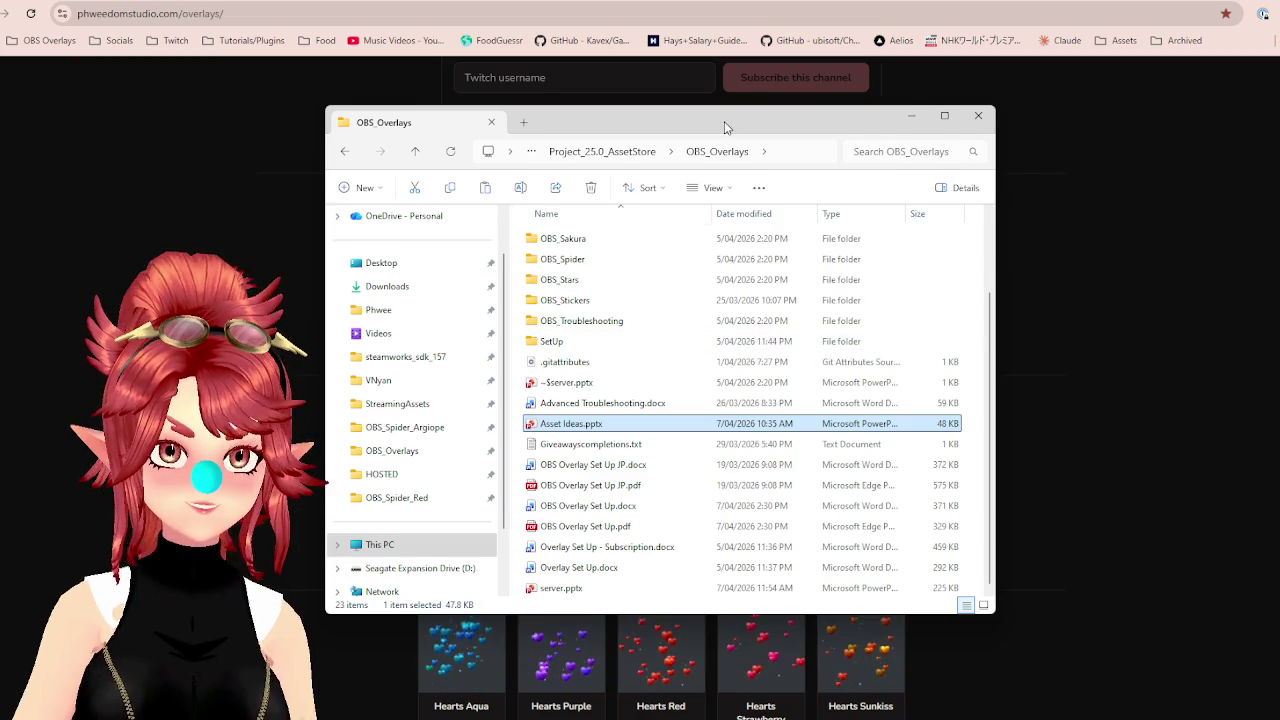
{"action": "left_click_drag", "start_coordinate": [724, 121], "coordinate": [741, 128]}
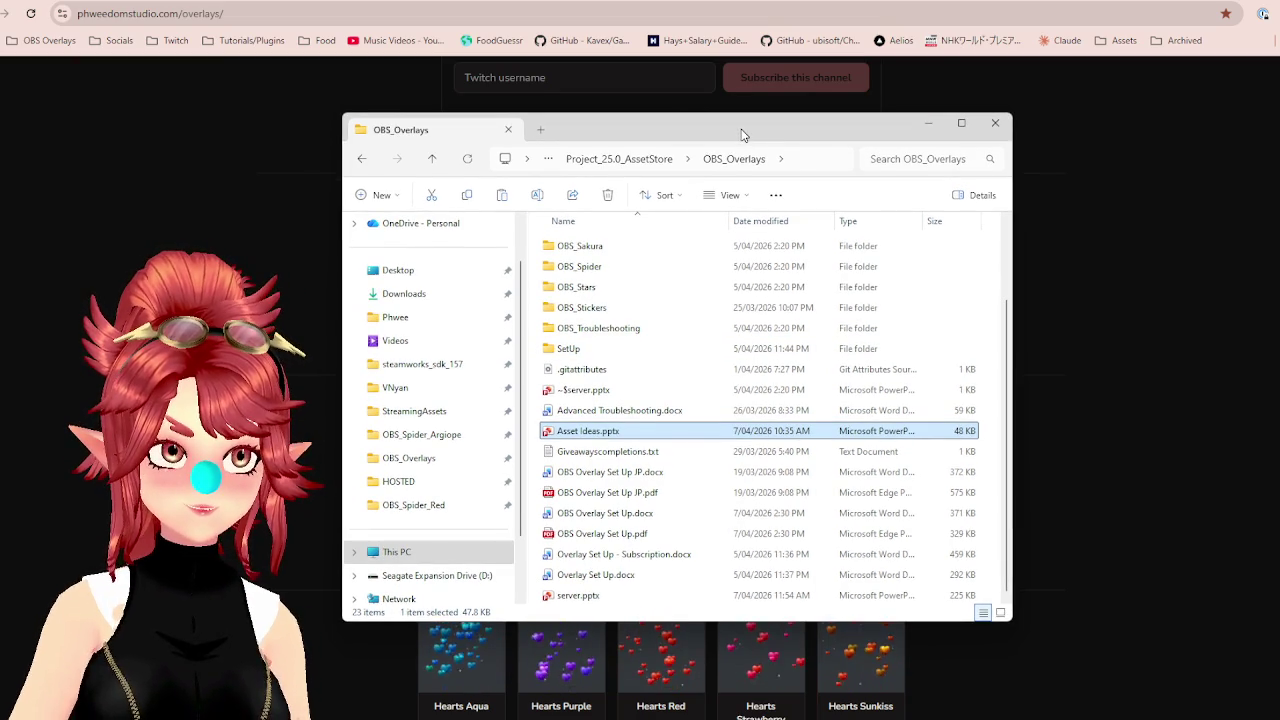
{"action": "mouse_move", "coordinate": [742, 134]}
{"action": "left_mouse_down"}
{"action": "mouse_move", "coordinate": [723, 106]}
{"action": "mouse_move", "coordinate": [727, 126]}
{"action": "left_mouse_up"}
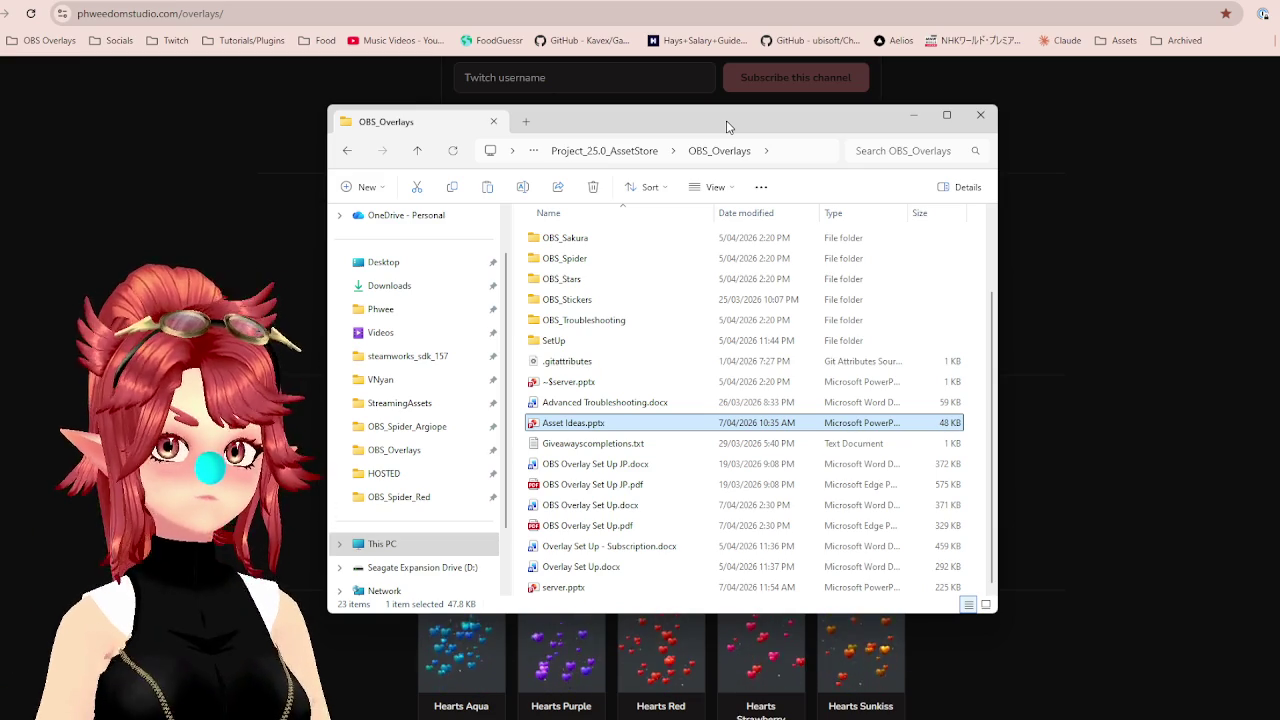
{"action": "mouse_move", "coordinate": [771, 123]}
{"action": "left_mouse_down"}
{"action": "mouse_move", "coordinate": [808, 126]}
{"action": "mouse_move", "coordinate": [788, 127]}
{"action": "left_mouse_up"}
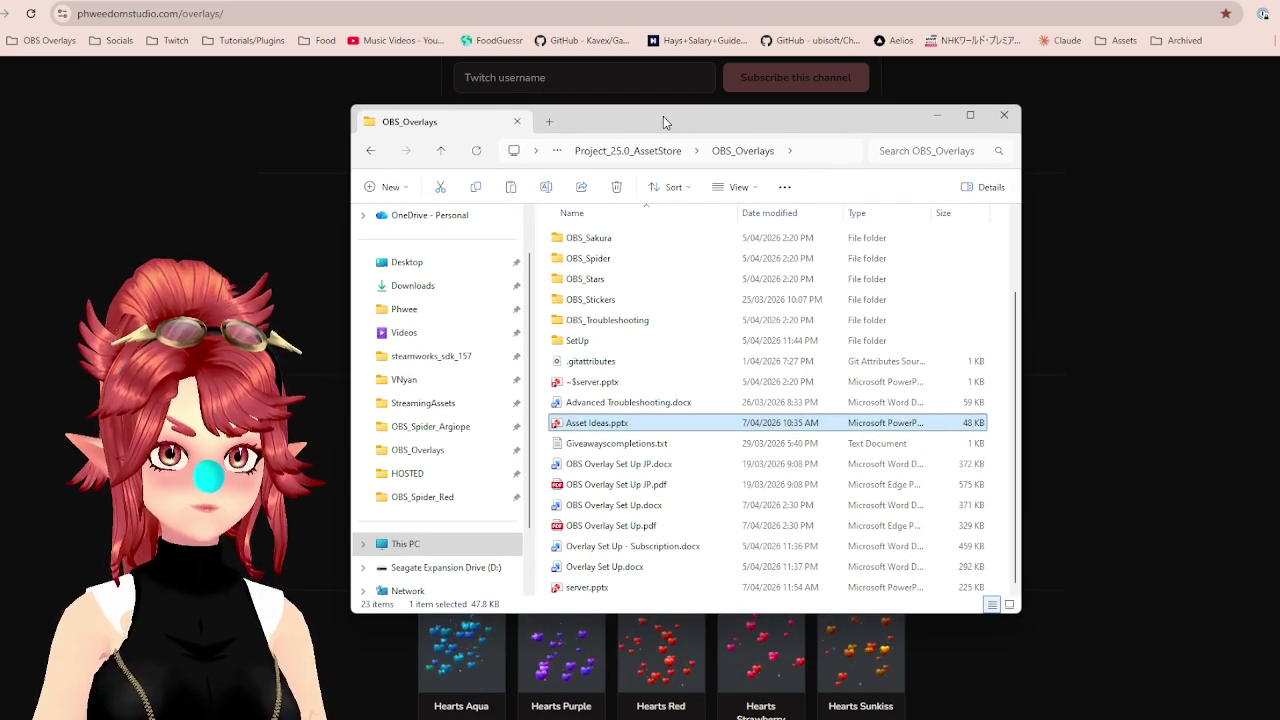
{"action": "mouse_move", "coordinate": [728, 134]}
{"action": "left_mouse_down"}
{"action": "mouse_move", "coordinate": [663, 151]}
{"action": "mouse_move", "coordinate": [695, 114]}
{"action": "mouse_move", "coordinate": [742, 121]}
{"action": "mouse_move", "coordinate": [730, 133]}
{"action": "mouse_move", "coordinate": [728, 121]}
{"action": "left_mouse_up"}
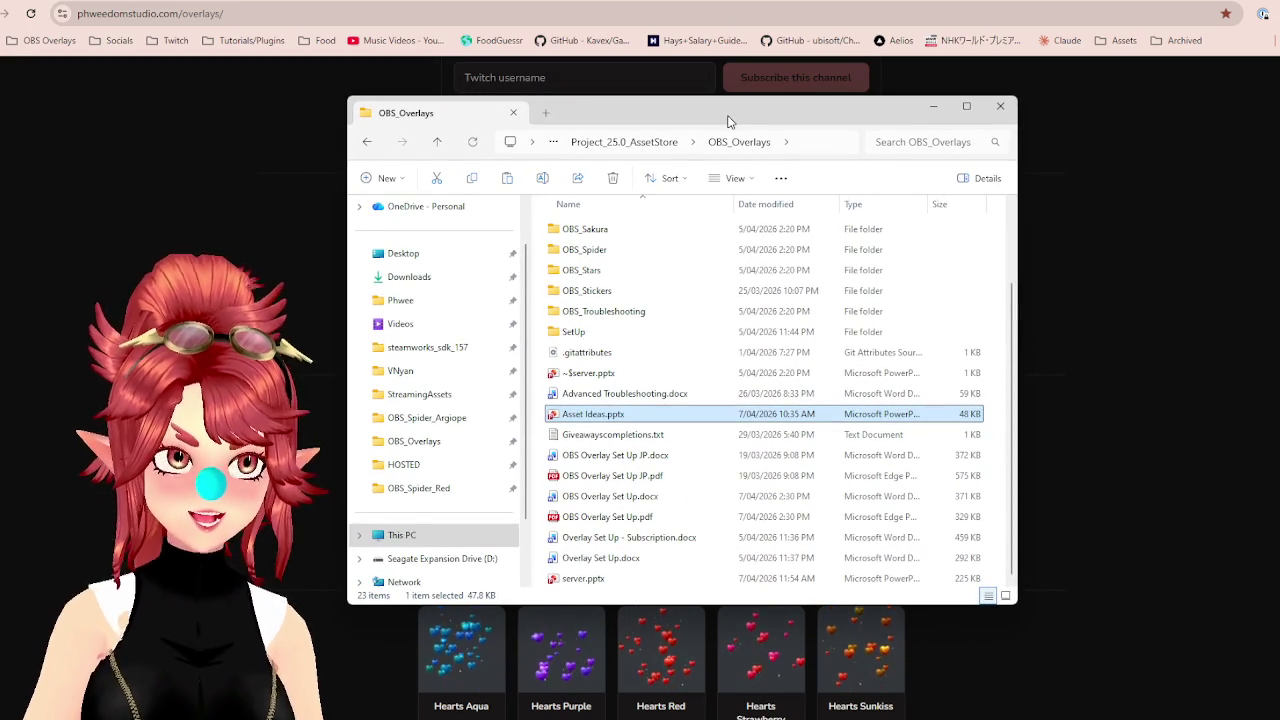
{"action": "mouse_move", "coordinate": [728, 121]}
{"action": "left_mouse_down"}
{"action": "mouse_move", "coordinate": [730, 101]}
{"action": "mouse_move", "coordinate": [734, 126]}
{"action": "mouse_move", "coordinate": [746, 125]}
{"action": "left_mouse_up"}
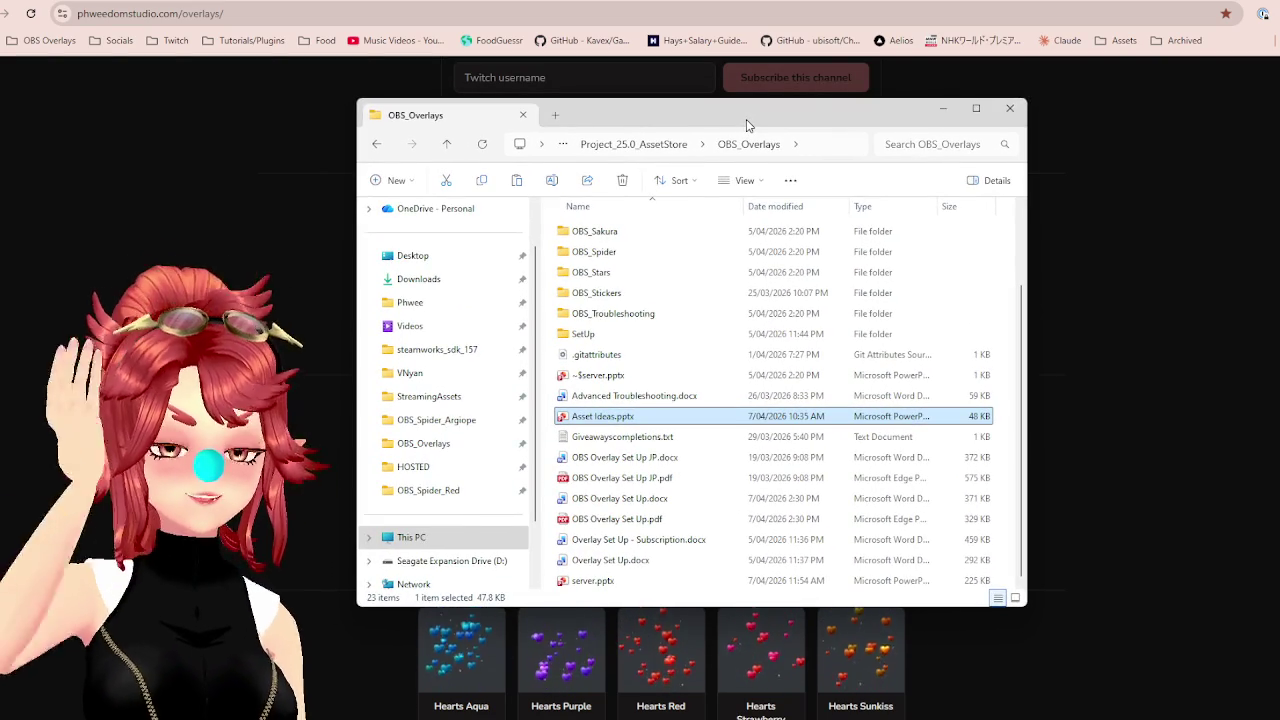
{"action": "mouse_move", "coordinate": [784, 120]}
{"action": "left_mouse_down"}
{"action": "mouse_move", "coordinate": [818, 85]}
{"action": "mouse_move", "coordinate": [771, 129]}
{"action": "left_mouse_up"}
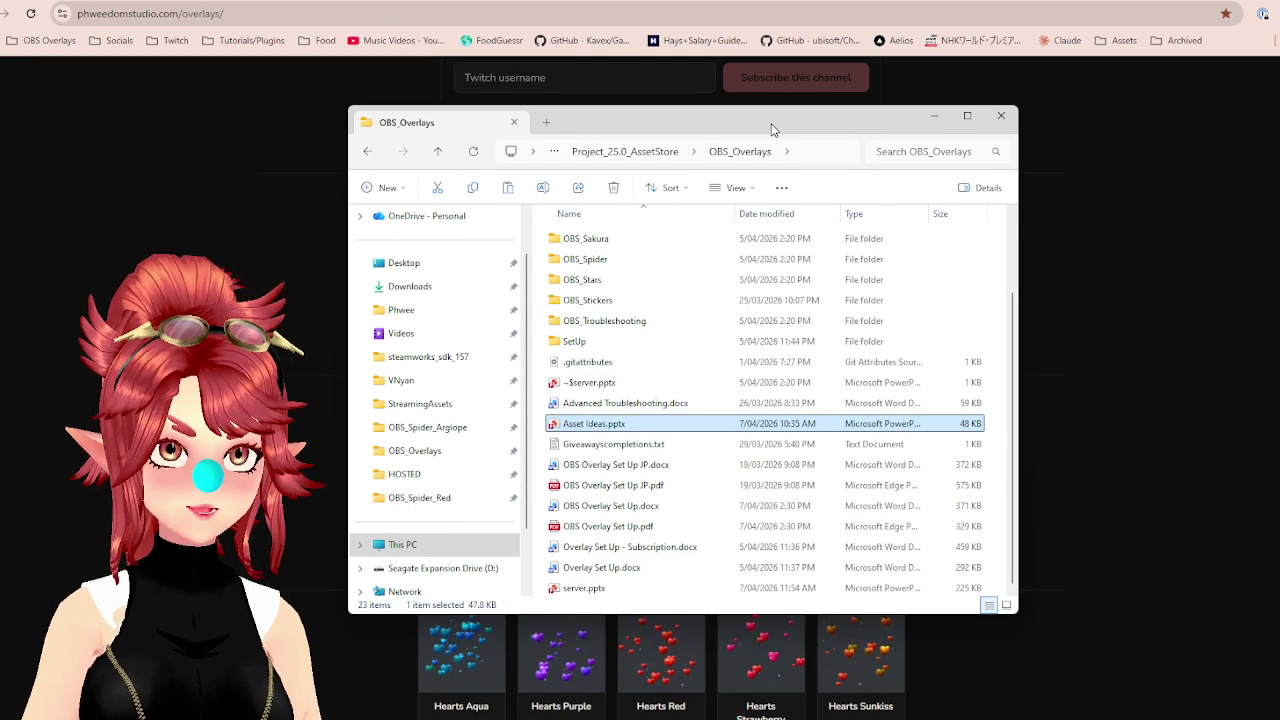
{"action": "mouse_move", "coordinate": [772, 128]}
{"action": "left_mouse_down"}
{"action": "mouse_move", "coordinate": [801, 126]}
{"action": "mouse_move", "coordinate": [744, 130]}
{"action": "mouse_move", "coordinate": [769, 134]}
{"action": "left_mouse_up"}
{"action": "mouse_move", "coordinate": [773, 128]}
{"action": "left_mouse_down"}
{"action": "mouse_move", "coordinate": [766, 137]}
{"action": "mouse_move", "coordinate": [789, 143]}
{"action": "mouse_move", "coordinate": [772, 129]}
{"action": "mouse_move", "coordinate": [785, 112]}
{"action": "mouse_move", "coordinate": [778, 127]}
{"action": "mouse_move", "coordinate": [748, 130]}
{"action": "mouse_move", "coordinate": [801, 108]}
{"action": "mouse_move", "coordinate": [797, 134]}
{"action": "mouse_move", "coordinate": [825, 123]}
{"action": "left_mouse_up"}
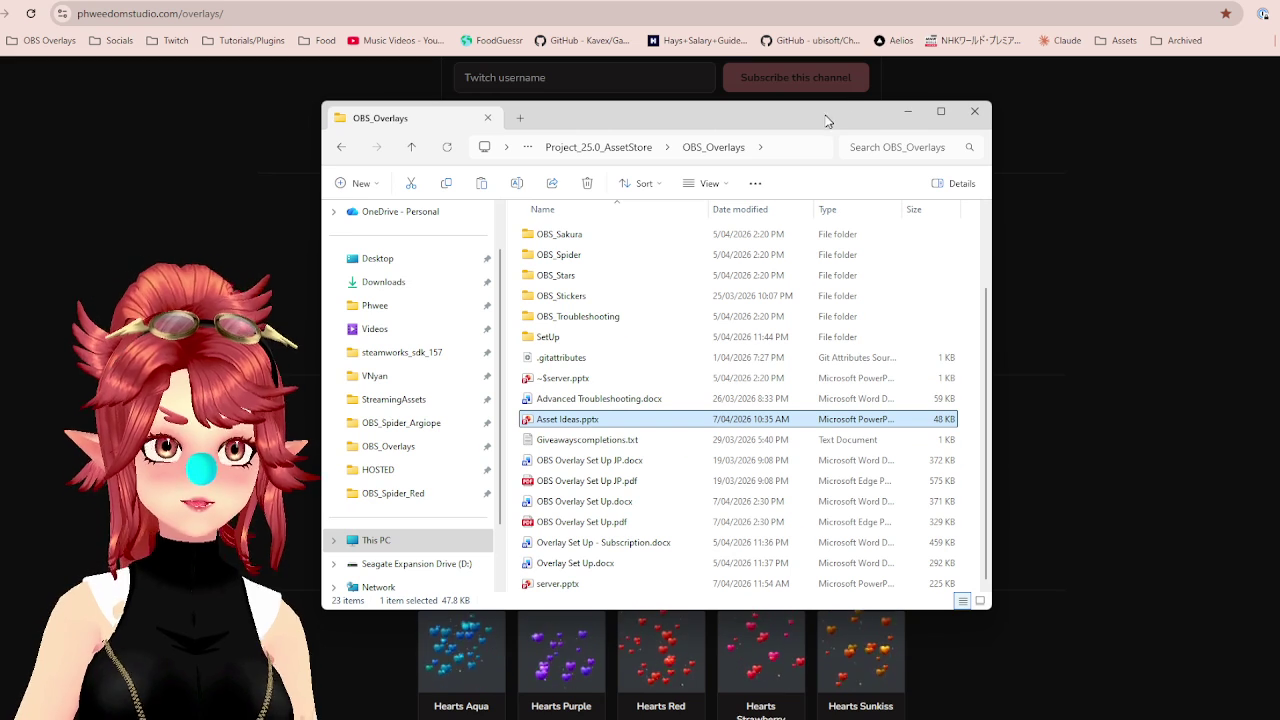
{"action": "mouse_move", "coordinate": [840, 138]}
{"action": "left_mouse_down"}
{"action": "mouse_move", "coordinate": [851, 163]}
{"action": "mouse_move", "coordinate": [857, 114]}
{"action": "mouse_move", "coordinate": [889, 123]}
{"action": "mouse_move", "coordinate": [875, 134]}
{"action": "mouse_move", "coordinate": [866, 123]}
{"action": "mouse_move", "coordinate": [865, 168]}
{"action": "mouse_move", "coordinate": [862, 108]}
{"action": "mouse_move", "coordinate": [866, 152]}
{"action": "mouse_move", "coordinate": [870, 126]}
{"action": "left_mouse_up"}
{"action": "left_click", "coordinate": [830, 146]}
{"action": "left_click", "coordinate": [850, 117]}
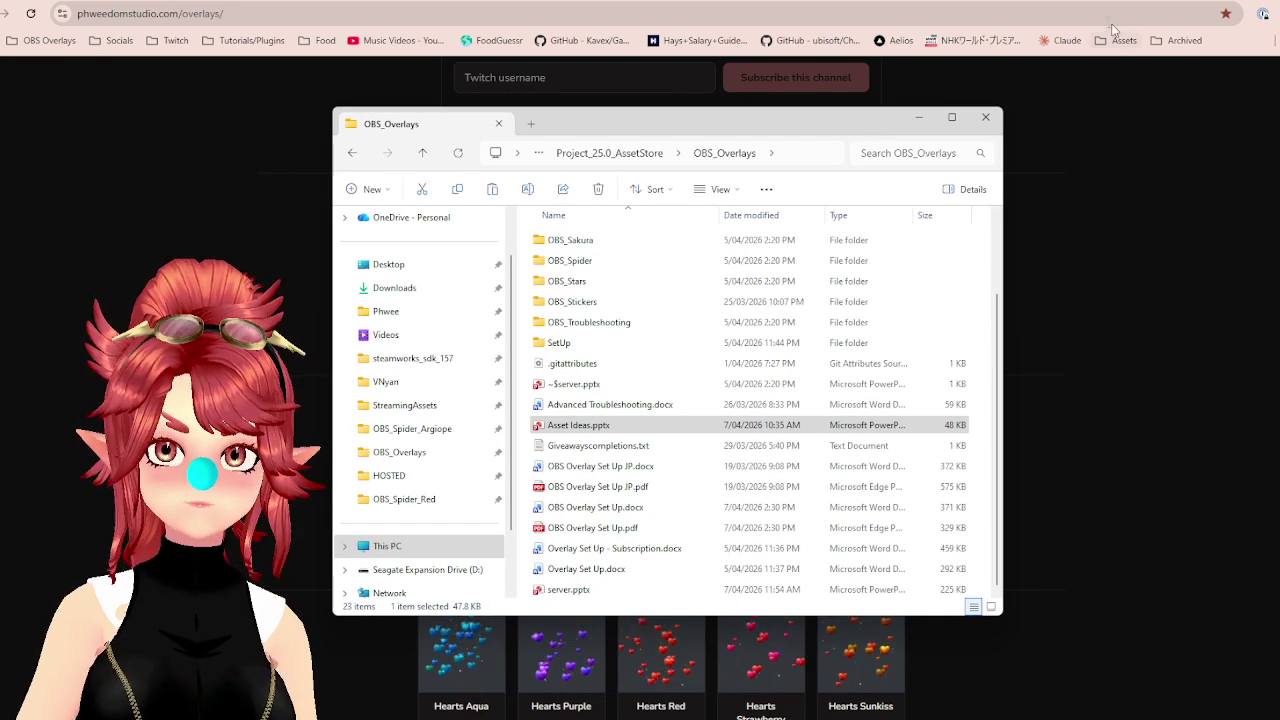
{"action": "scroll", "coordinate": [592, 292], "scroll_direction": "up", "scroll_amount": 3}
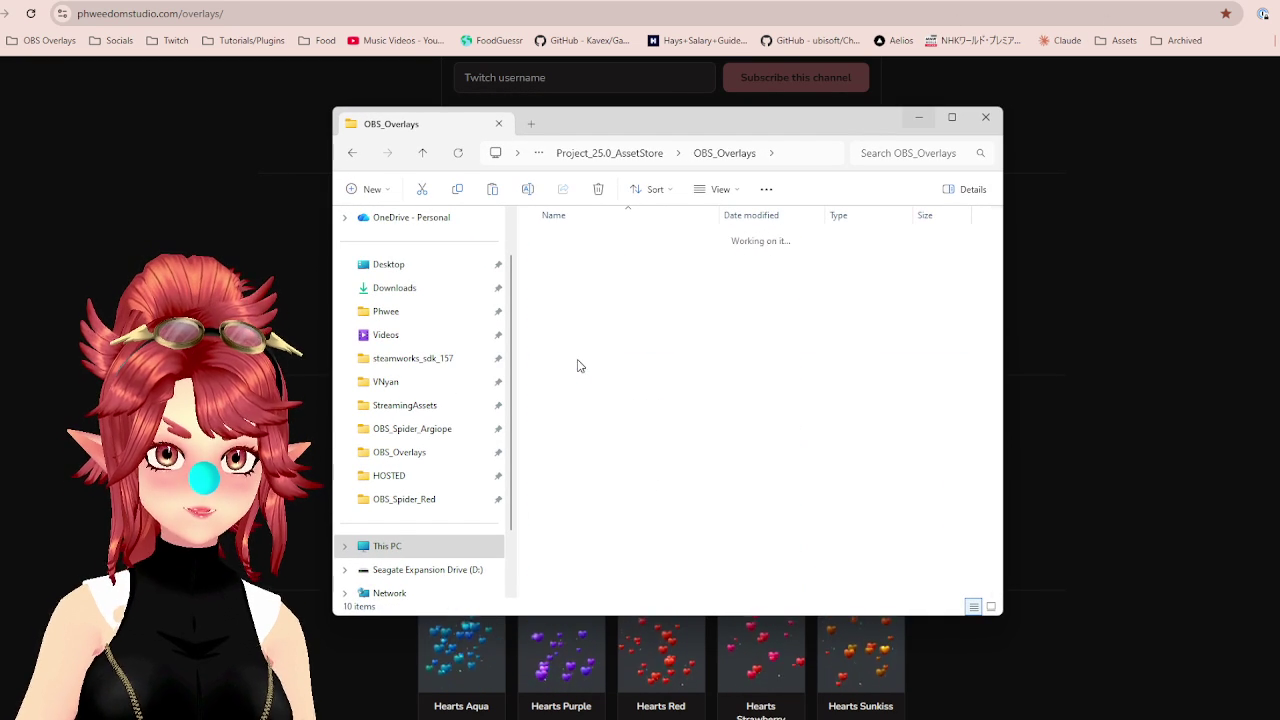
Open OBS_Spider_Argiope and delete the old Spider_Argiope.zip.
{"action": "double_click", "coordinate": [580, 362]}
{"action": "double_click", "coordinate": [575, 259]}
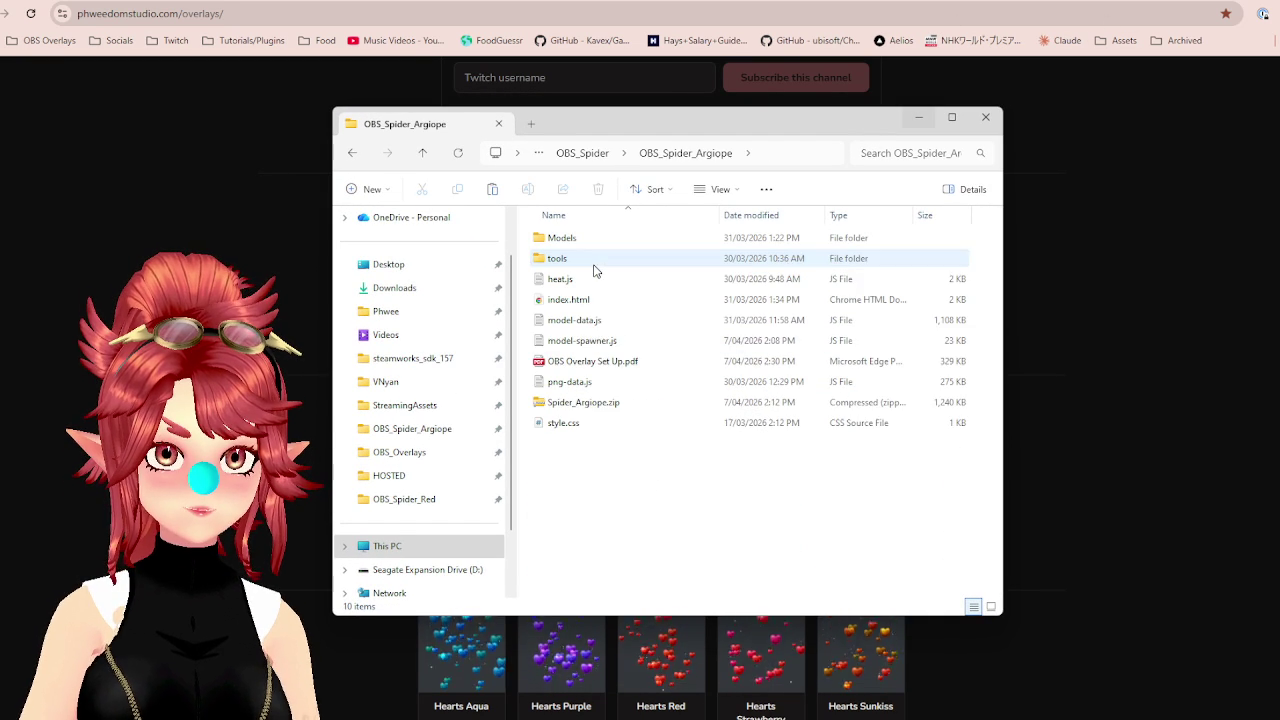
{"action": "left_click", "coordinate": [590, 402]}
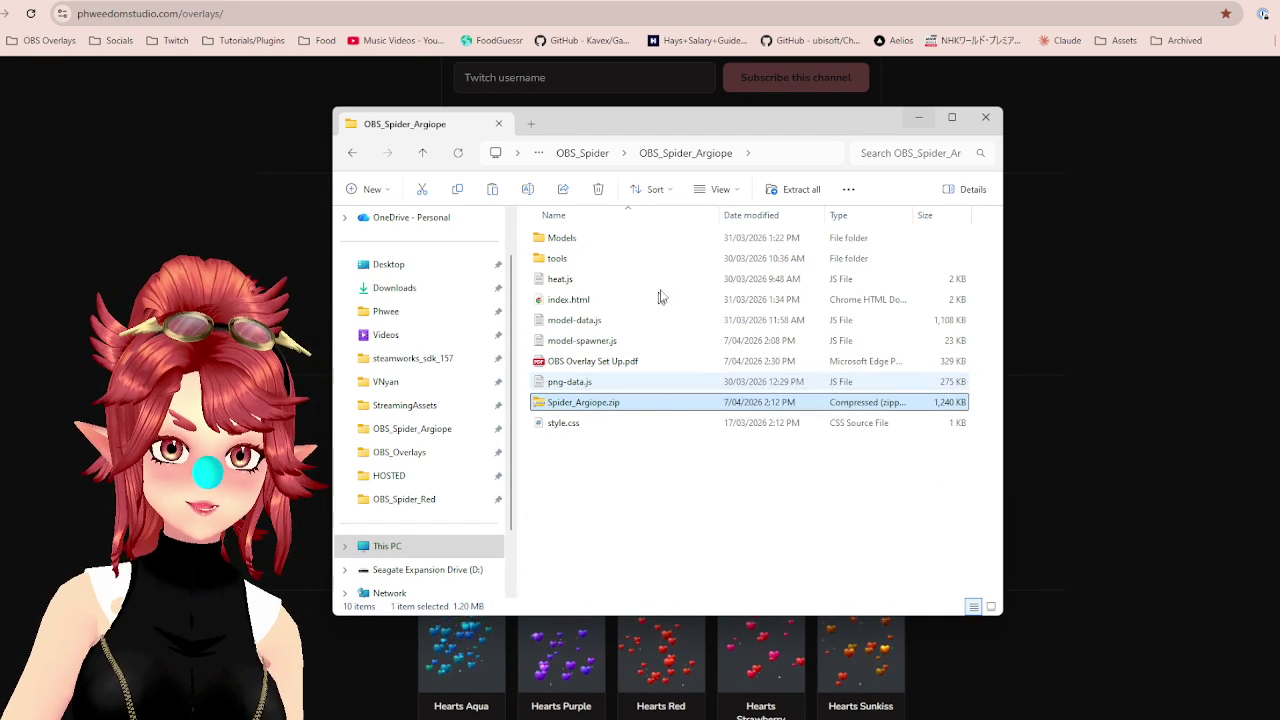
{"action": "key", "text": "Delete"}
Compress the seven Argiope files, heat.js through style.css, into a new zip archive.
{"action": "left_click_drag", "start_coordinate": [593, 458], "coordinate": [550, 282]}
{"action": "right_click", "coordinate": [578, 367]}
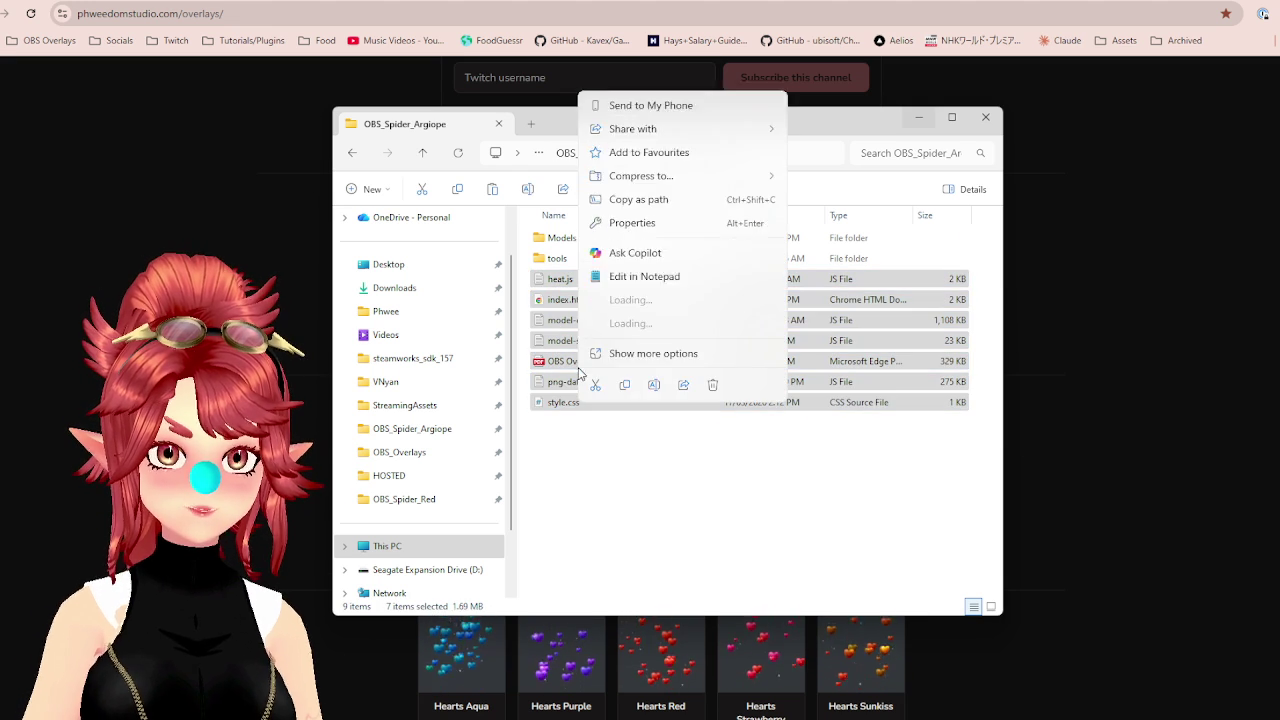
{"action": "key", "text": "Escape"}
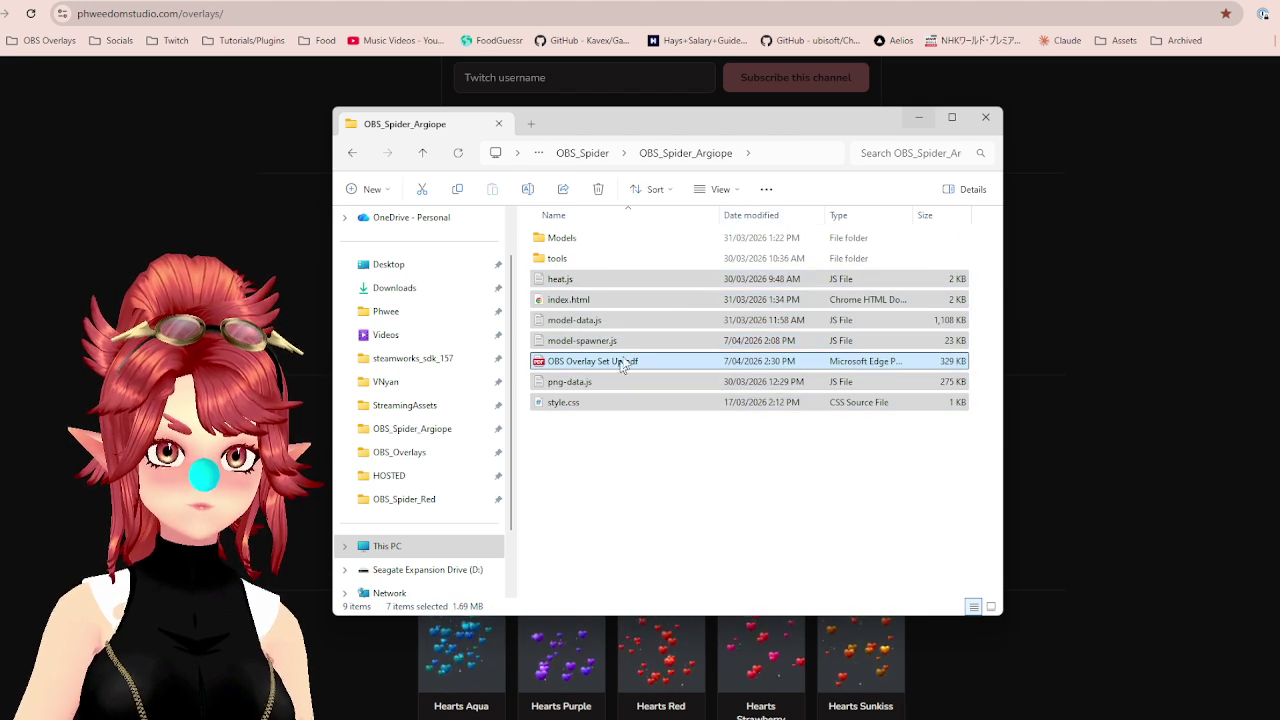
{"action": "right_click", "coordinate": [618, 368]}
{"action": "mouse_move", "coordinate": [825, 175]}
{"action": "left_click", "coordinate": [866, 181]}
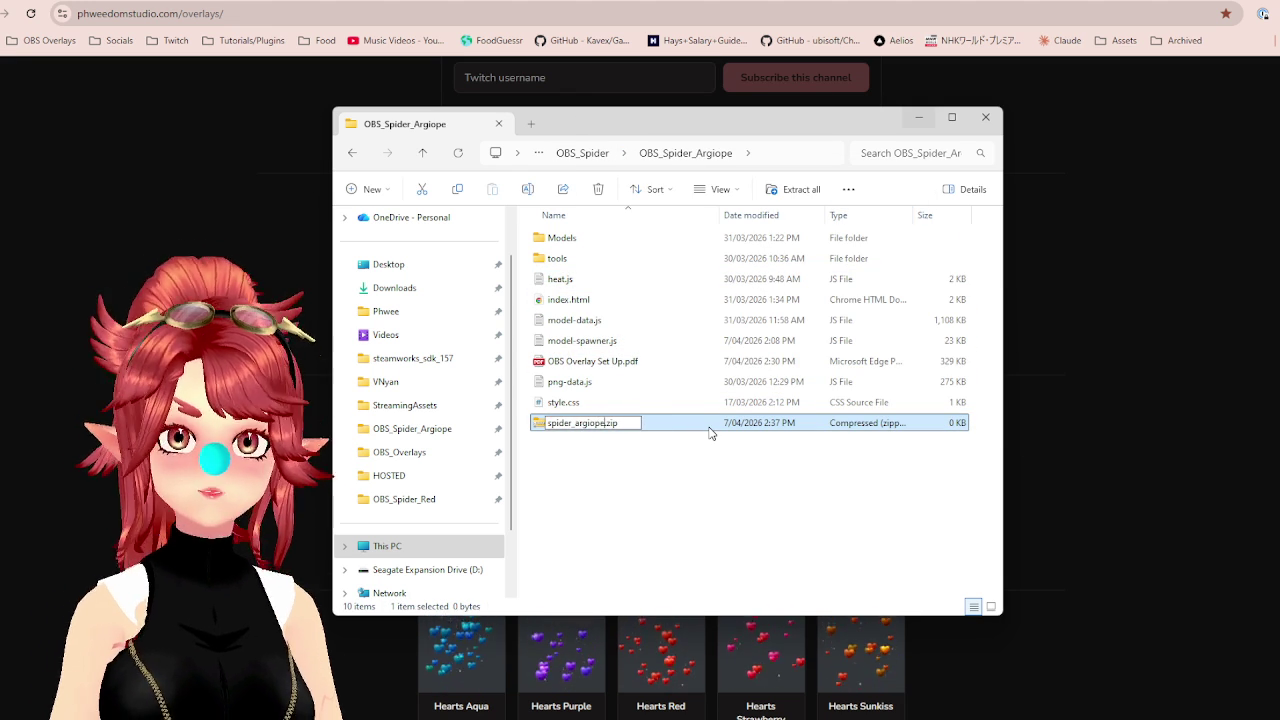
Go up to OBS_Spider and open the OBS_Spider_Brown folder.
{"action": "left_click", "coordinate": [584, 153]}
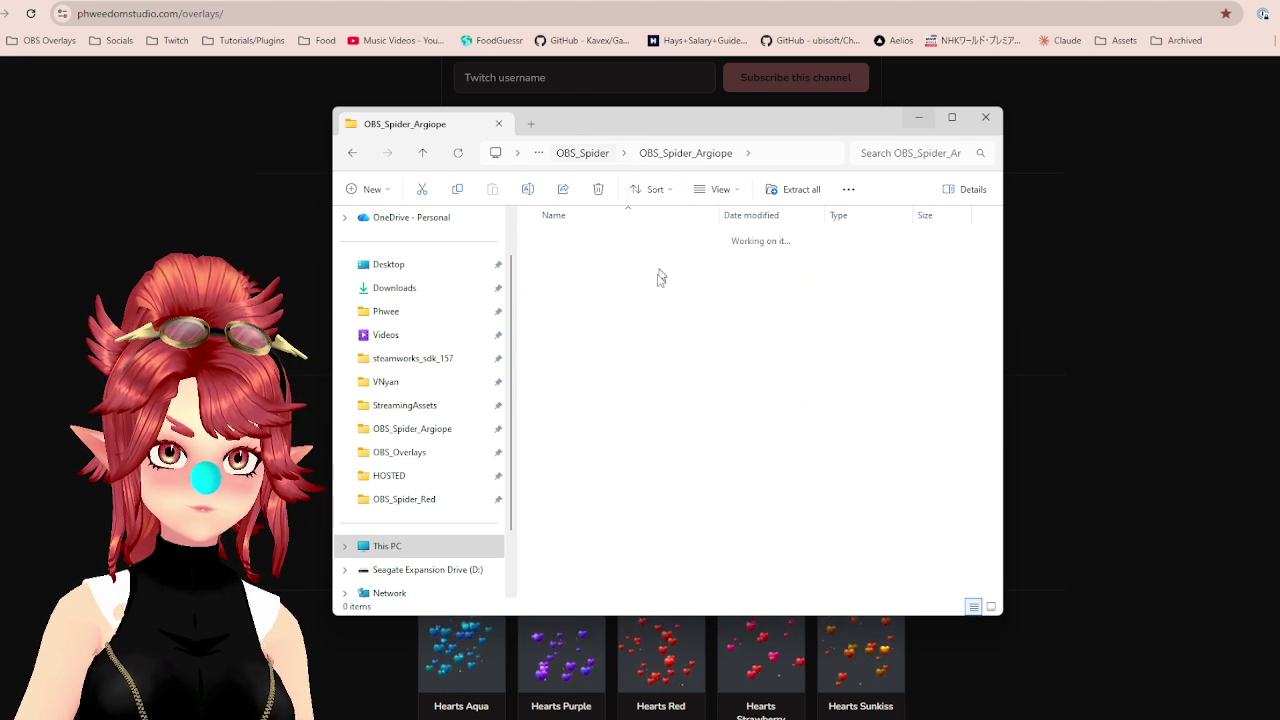
{"action": "double_click", "coordinate": [589, 279]}
{"action": "left_click", "coordinate": [600, 361]}
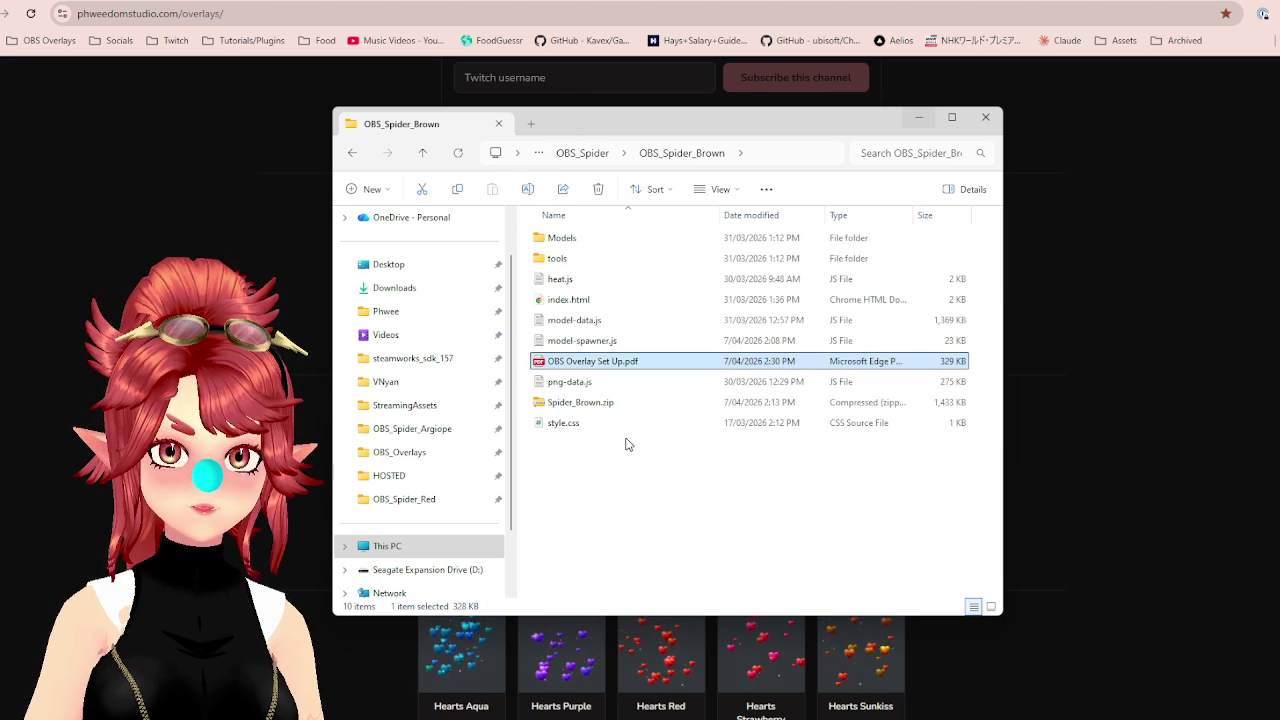
Delete the old Spider_Brown.zip and zip the seven Brown overlay files into a new spider archive.
{"action": "left_click", "coordinate": [575, 402]}
{"action": "key", "text": "Delete"}
{"action": "left_click_drag", "start_coordinate": [620, 463], "coordinate": [566, 280]}
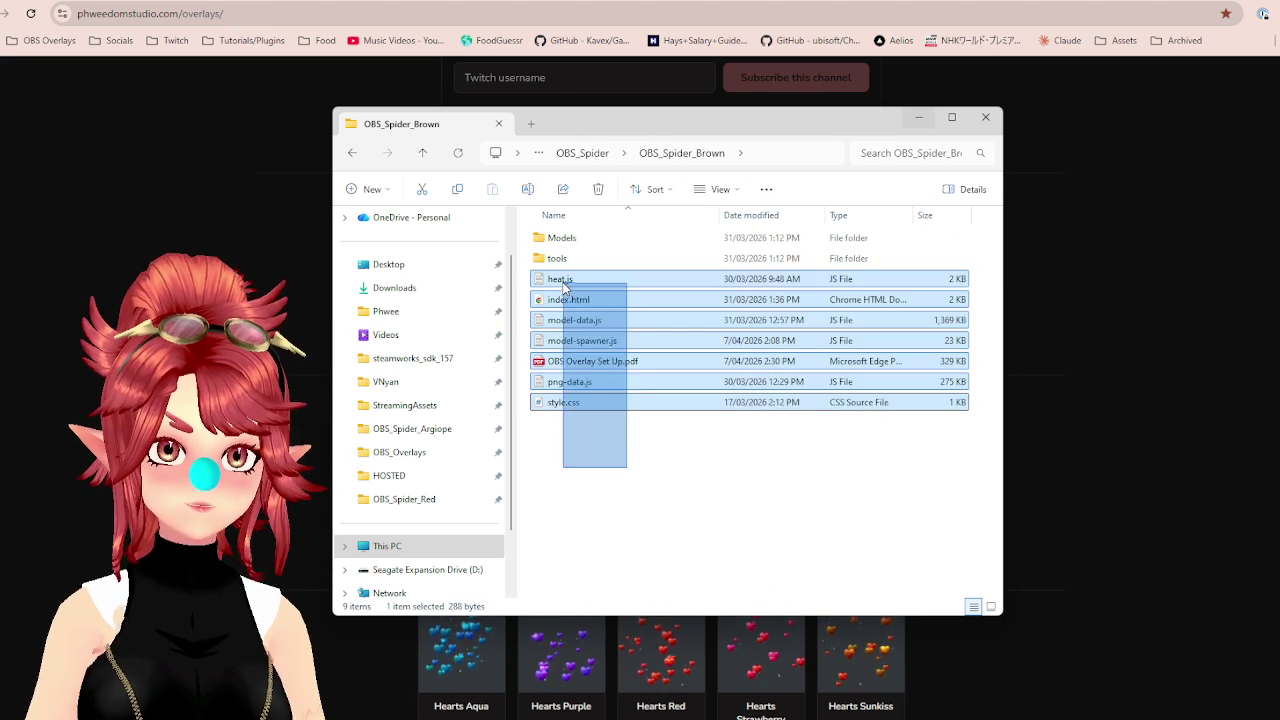
{"action": "right_click", "coordinate": [587, 368]}
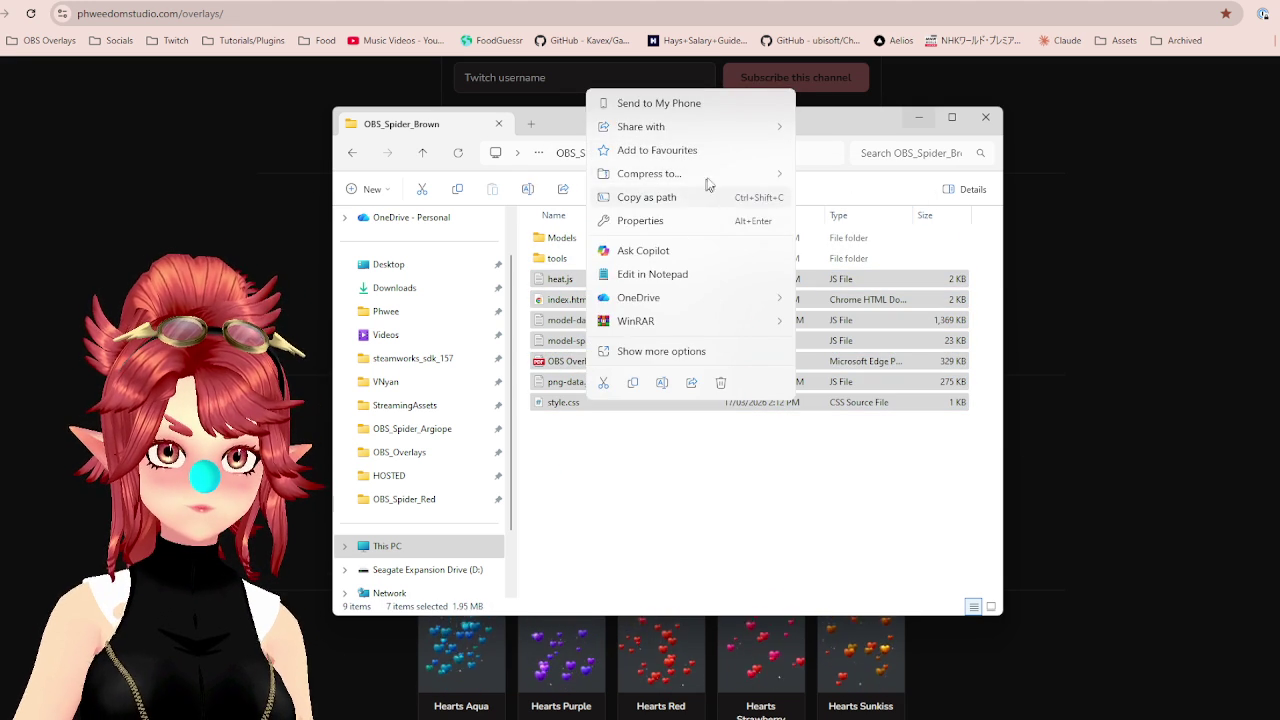
{"action": "mouse_move", "coordinate": [719, 179]}
{"action": "left_click", "coordinate": [818, 180]}
{"action": "type", "text": "spid"}
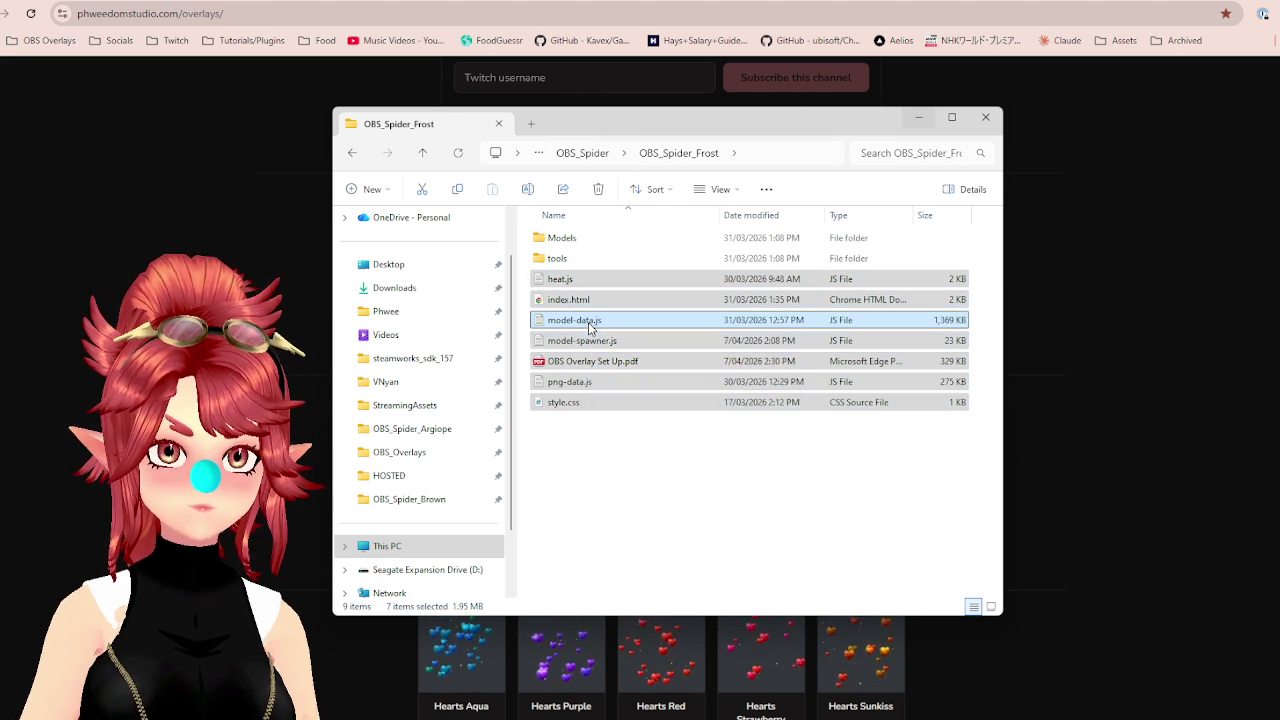
Zip the selected Frost overlay files, retrying after the files-can't-be-opened warning.
{"action": "right_click", "coordinate": [588, 322]}
{"action": "mouse_move", "coordinate": [685, 475]}
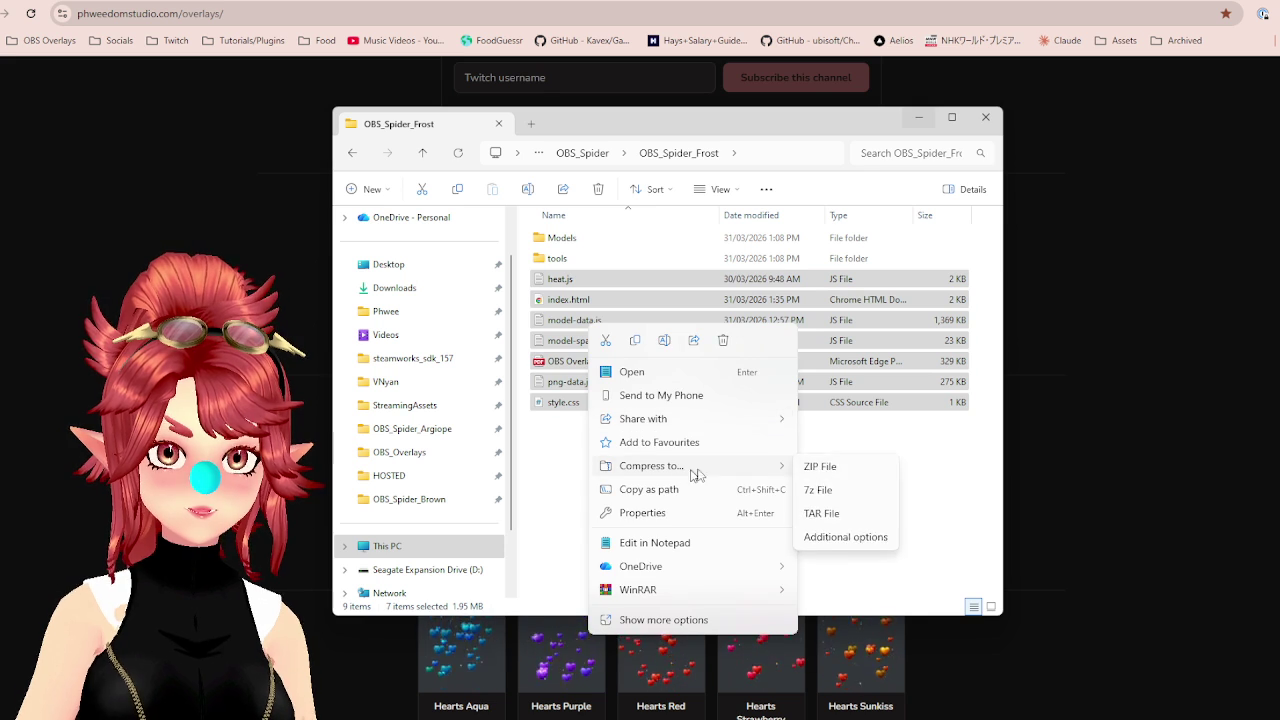
{"action": "left_click", "coordinate": [830, 472]}
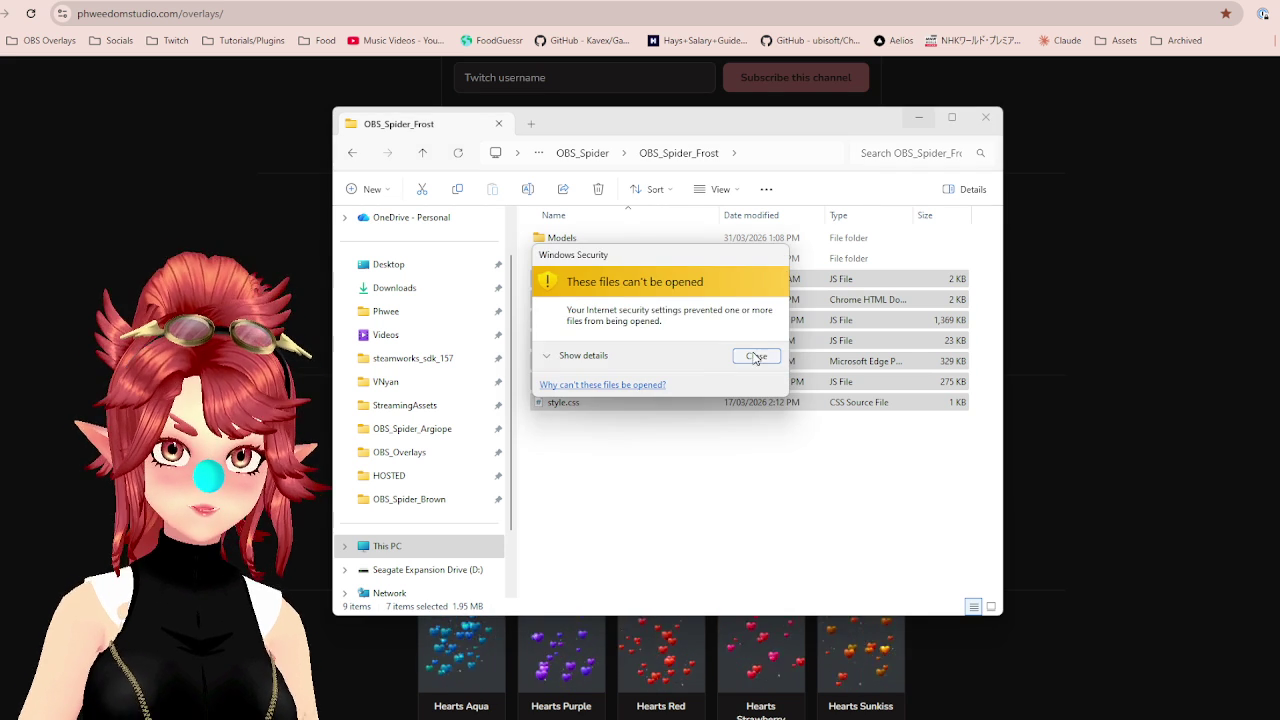
{"action": "left_click", "coordinate": [757, 360]}
{"action": "right_click", "coordinate": [670, 370]}
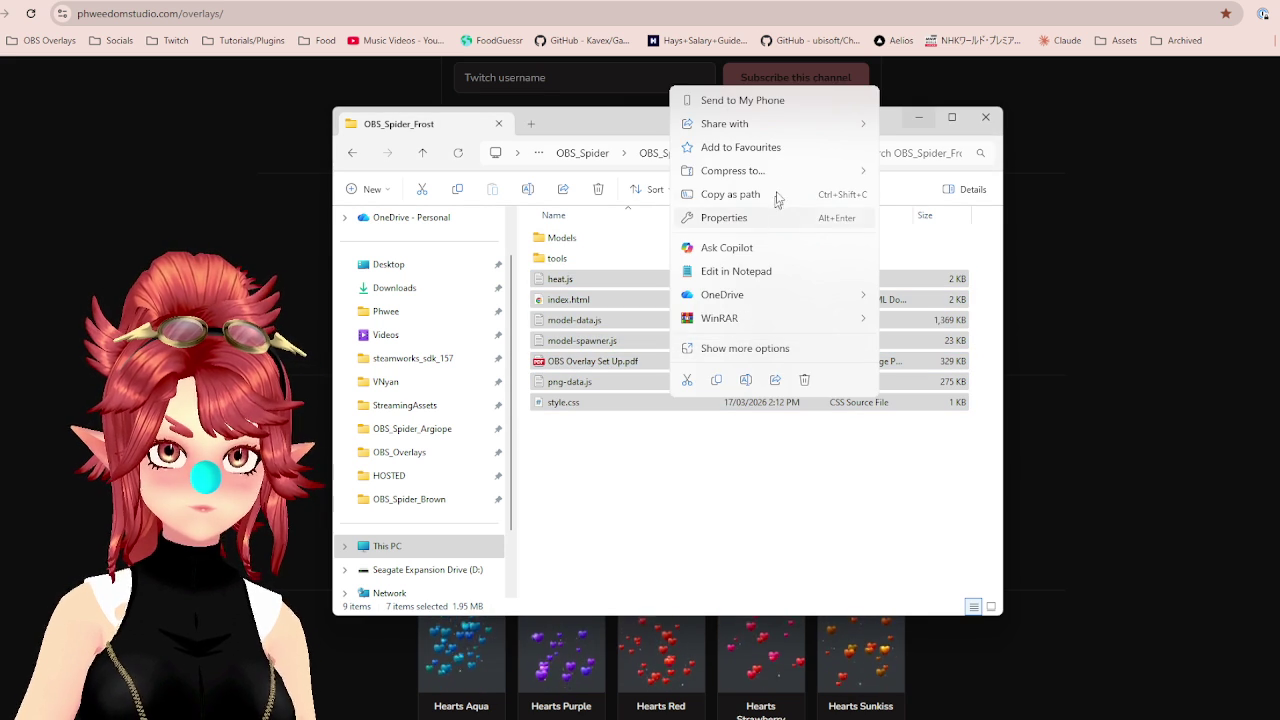
{"action": "mouse_move", "coordinate": [786, 176]}
{"action": "left_click", "coordinate": [938, 177]}
{"action": "type", "text": "spider_frost.zip"}
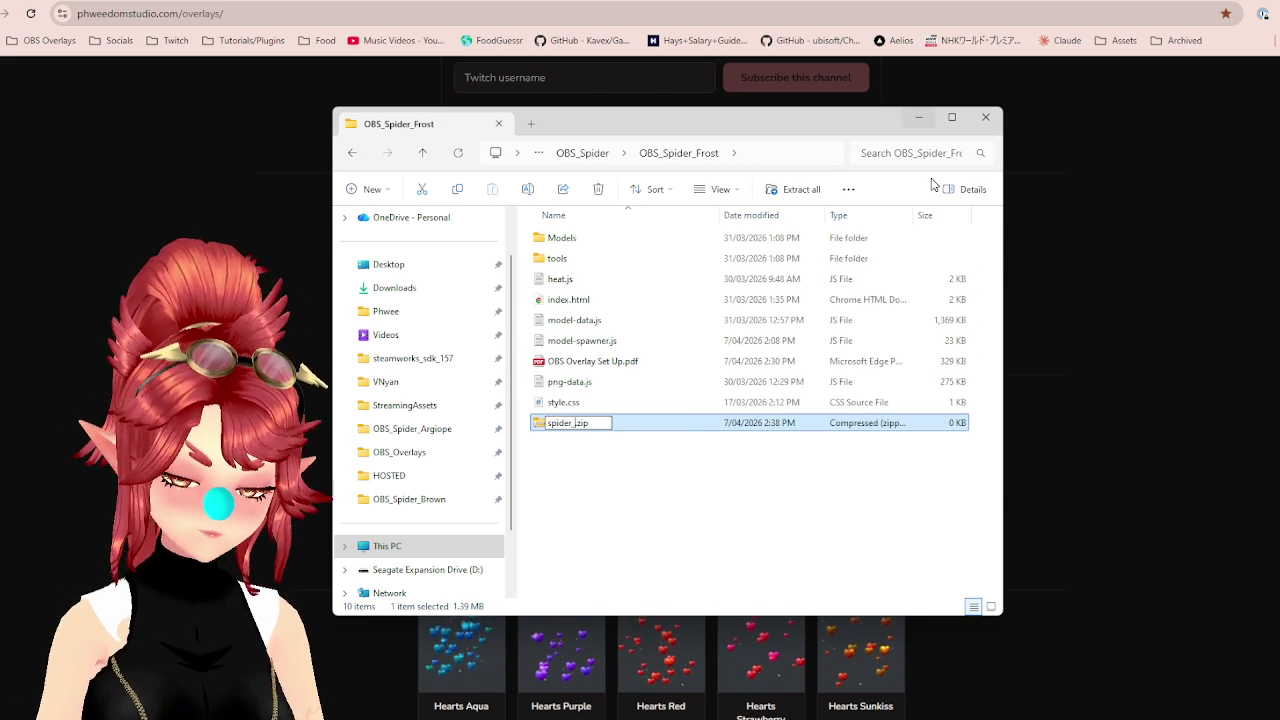
Open OBS_Spider_Green and delete its old Spider_Green.zip.
{"action": "left_click", "coordinate": [582, 153]}
{"action": "double_click", "coordinate": [626, 338]}
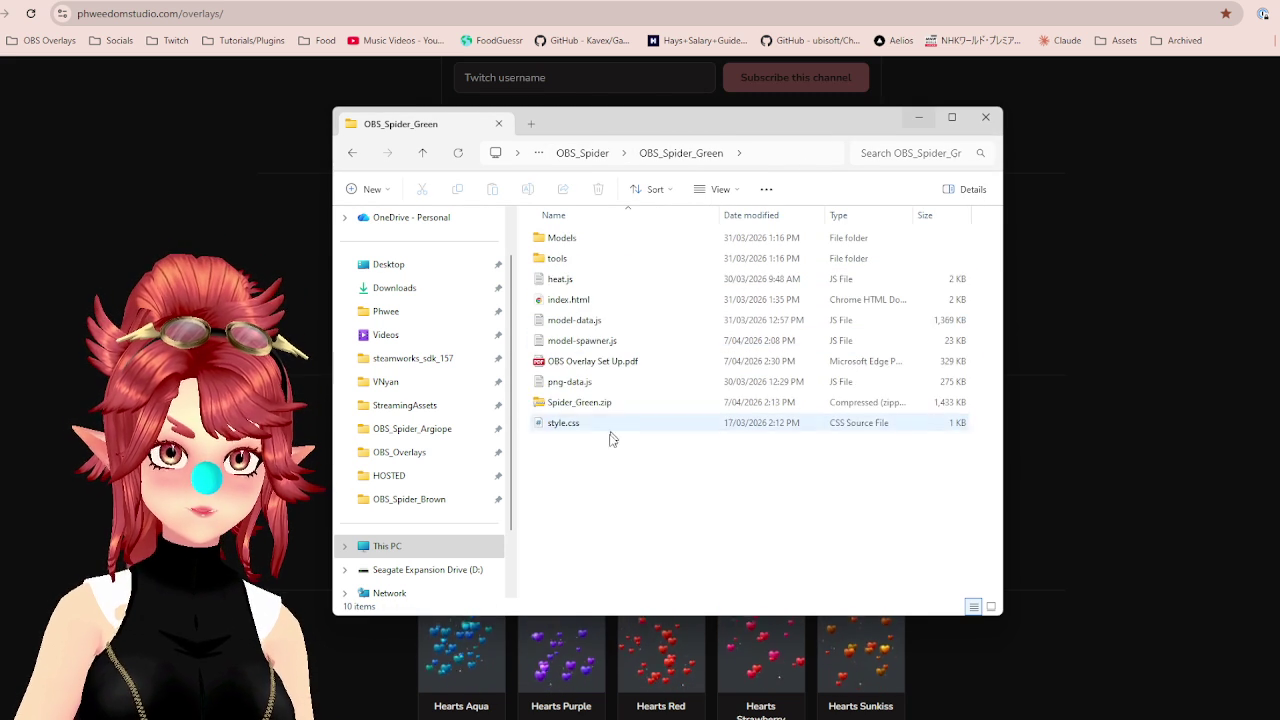
{"action": "left_click", "coordinate": [604, 410]}
{"action": "key", "text": "Delete"}
Zip the seven Green files as spider_green.zip, then open OBS_Spider_Purple.
{"action": "left_click_drag", "start_coordinate": [629, 451], "coordinate": [563, 274]}
{"action": "right_click", "coordinate": [600, 368]}
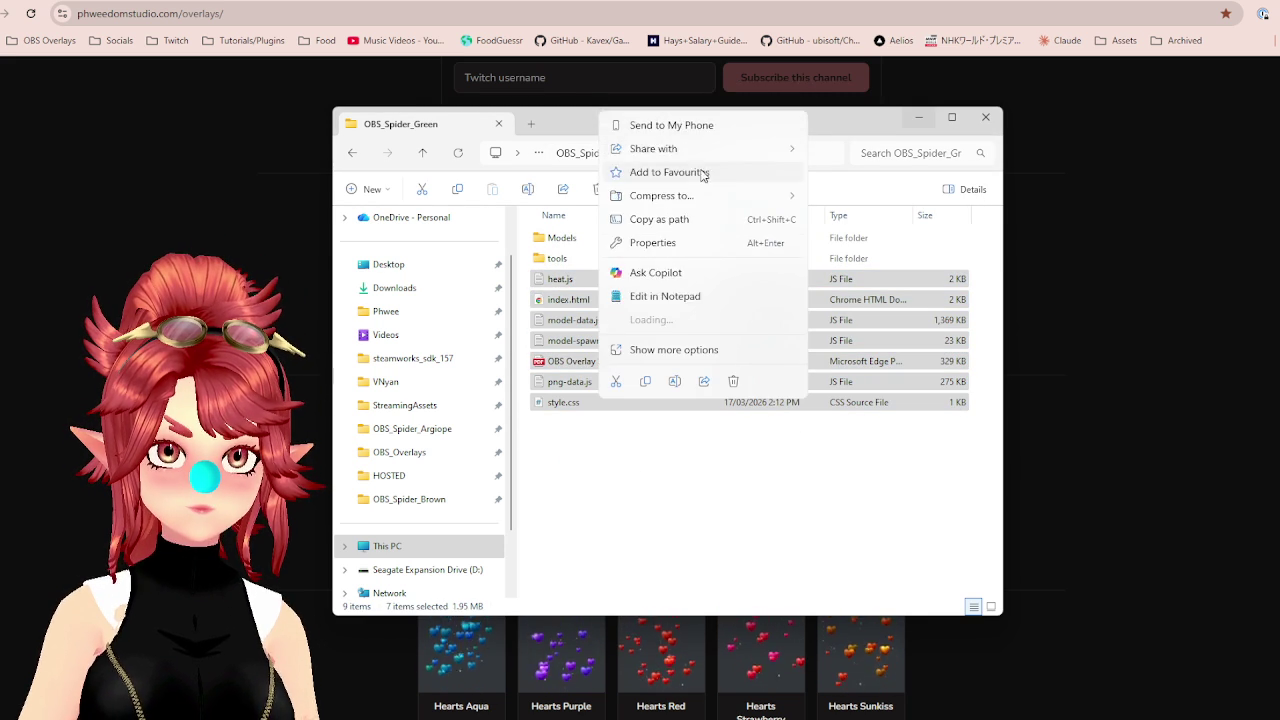
{"action": "mouse_move", "coordinate": [712, 180]}
{"action": "left_click", "coordinate": [853, 174]}
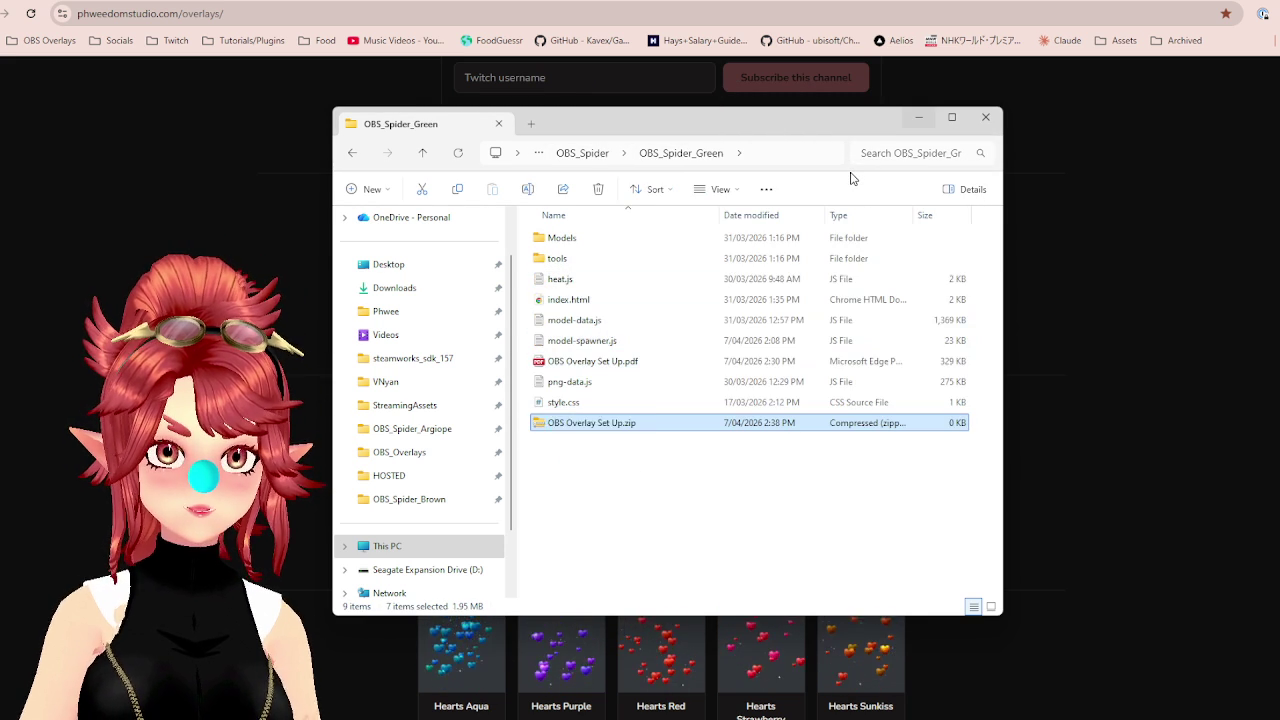
{"action": "type", "text": "spider_.zip"}
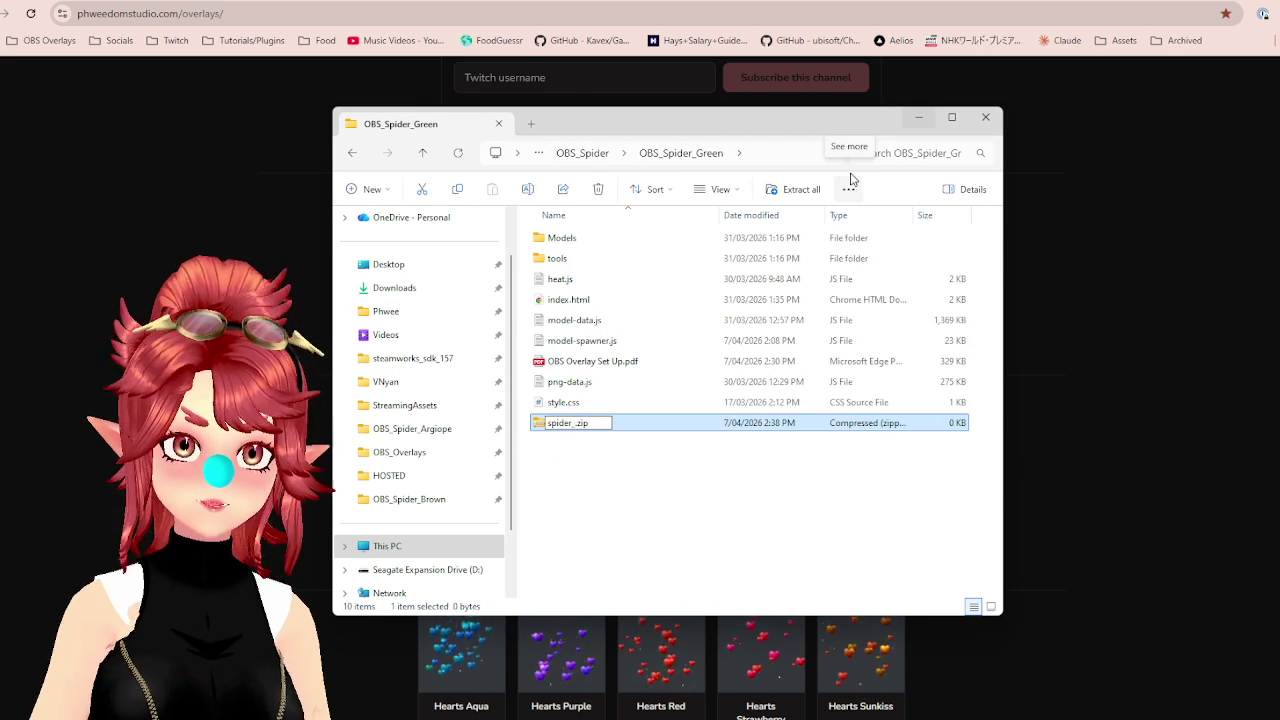
{"action": "type", "text": "green"}
{"action": "key", "text": "Return"}
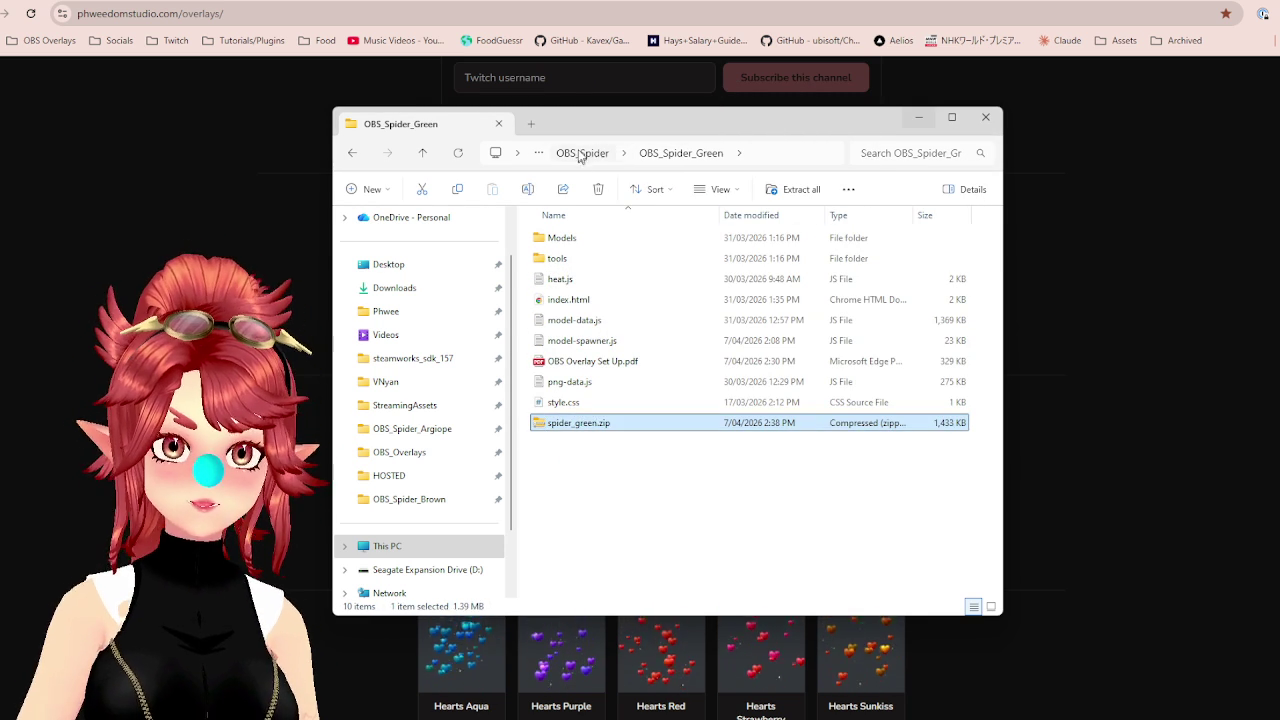
{"action": "left_click", "coordinate": [584, 154]}
{"action": "double_click", "coordinate": [565, 363]}
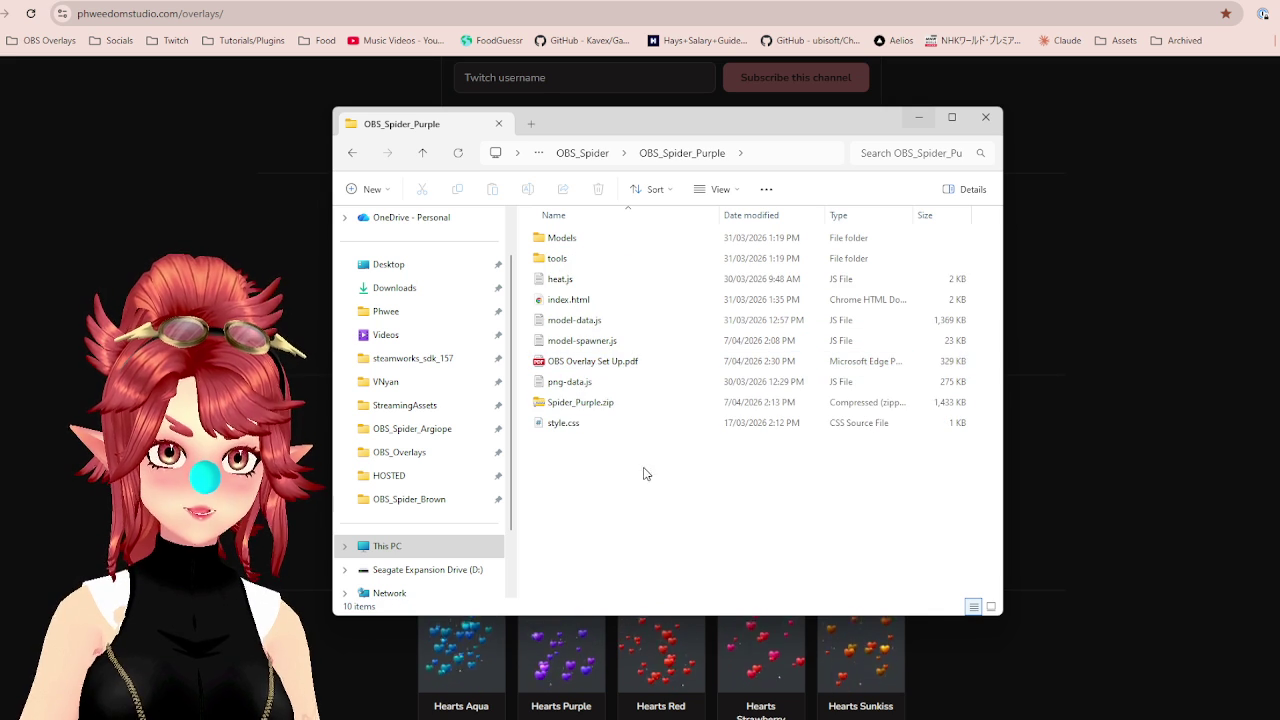
Delete Spider_Purple.zip, select the seven Purple files, then open Spider_Frost.zip's deliverable options in VGen.
{"action": "left_click", "coordinate": [603, 407]}
{"action": "key", "text": "Delete"}
{"action": "left_click_drag", "start_coordinate": [634, 458], "coordinate": [566, 272]}
{"action": "right_click", "coordinate": [600, 367]}
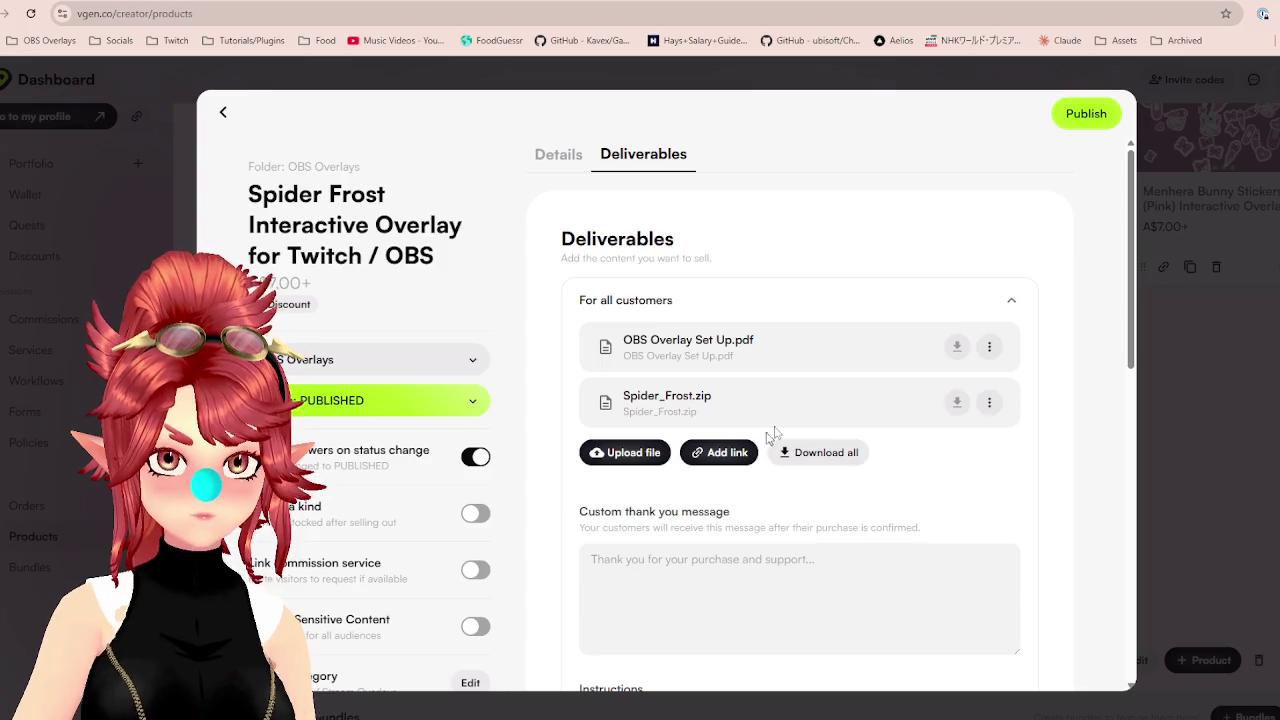
{"action": "left_click", "coordinate": [988, 403]}
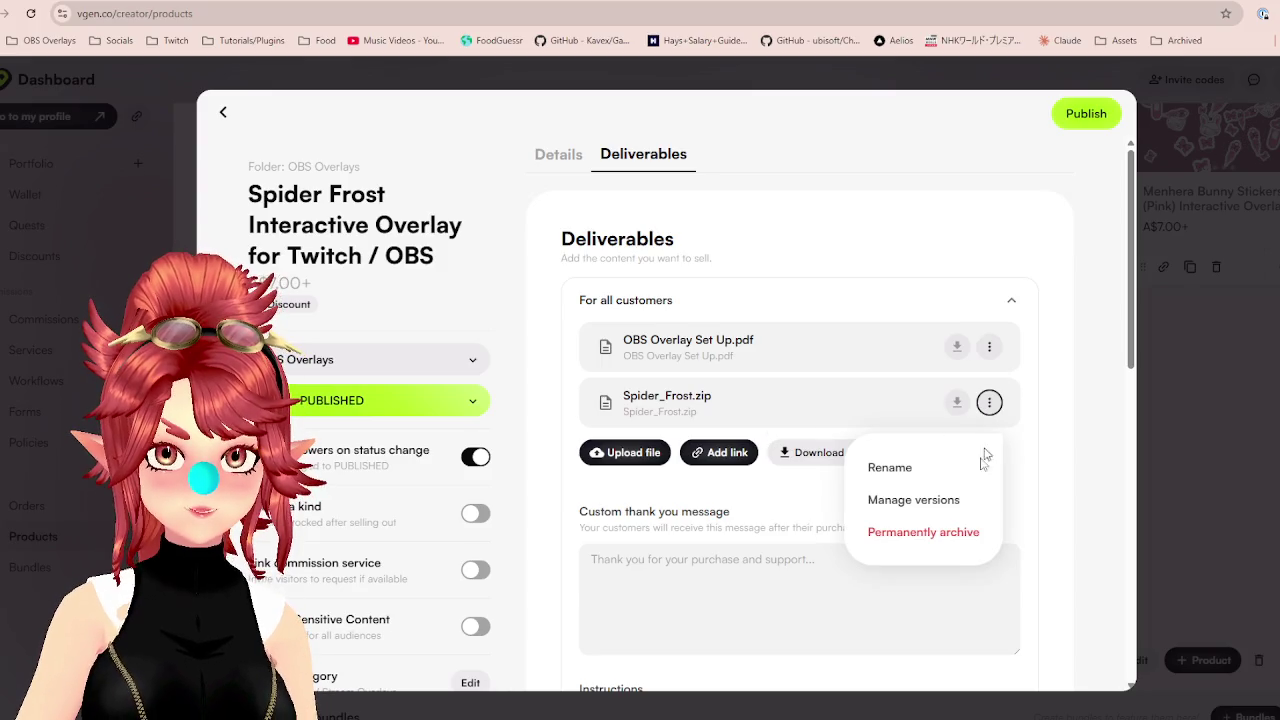
Permanently archive the old Spider_Frost.zip and upload the new spider_frost.zip deliverable.
{"action": "left_click", "coordinate": [913, 533]}
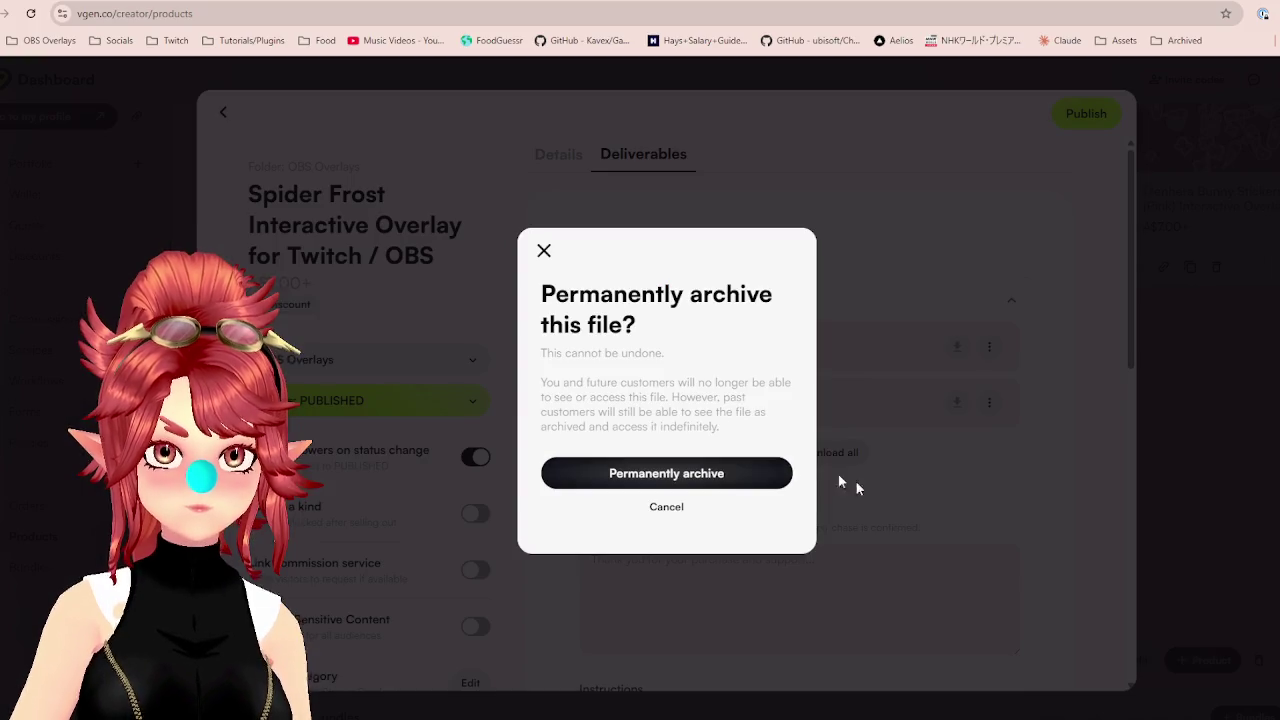
{"action": "left_click", "coordinate": [709, 468]}
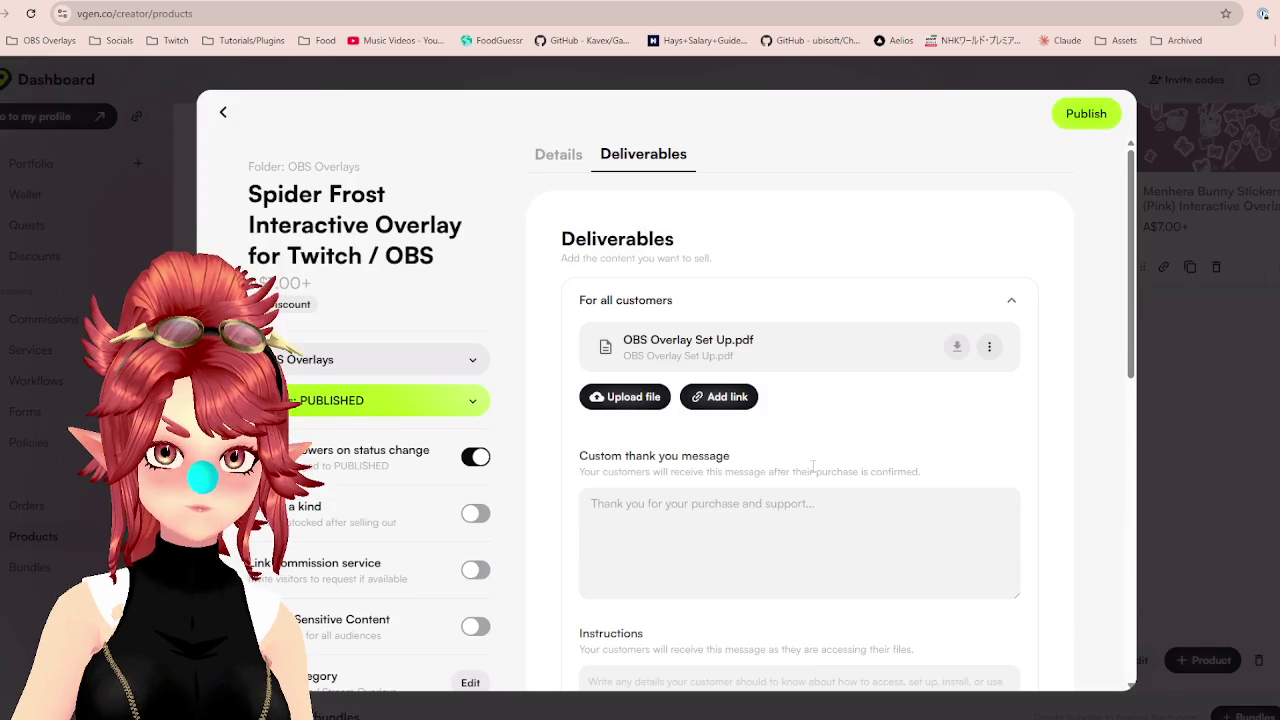
{"action": "left_click", "coordinate": [662, 397]}
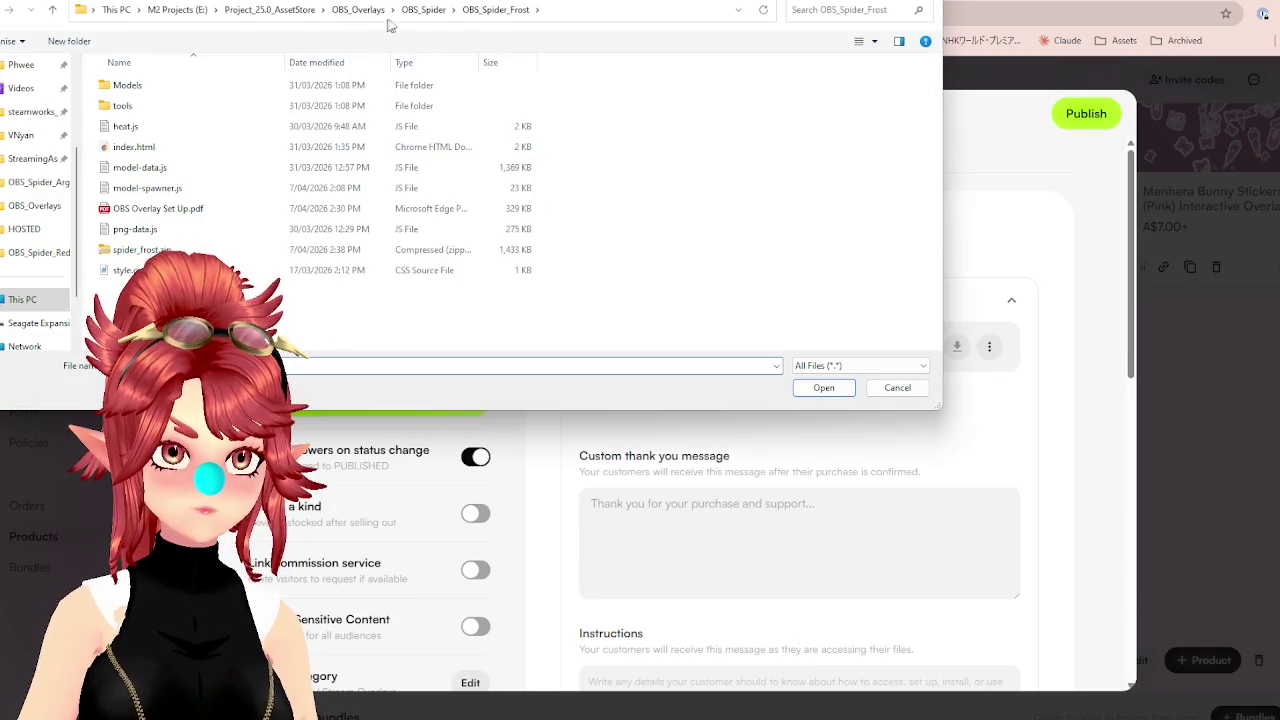
{"action": "left_click", "coordinate": [140, 249]}
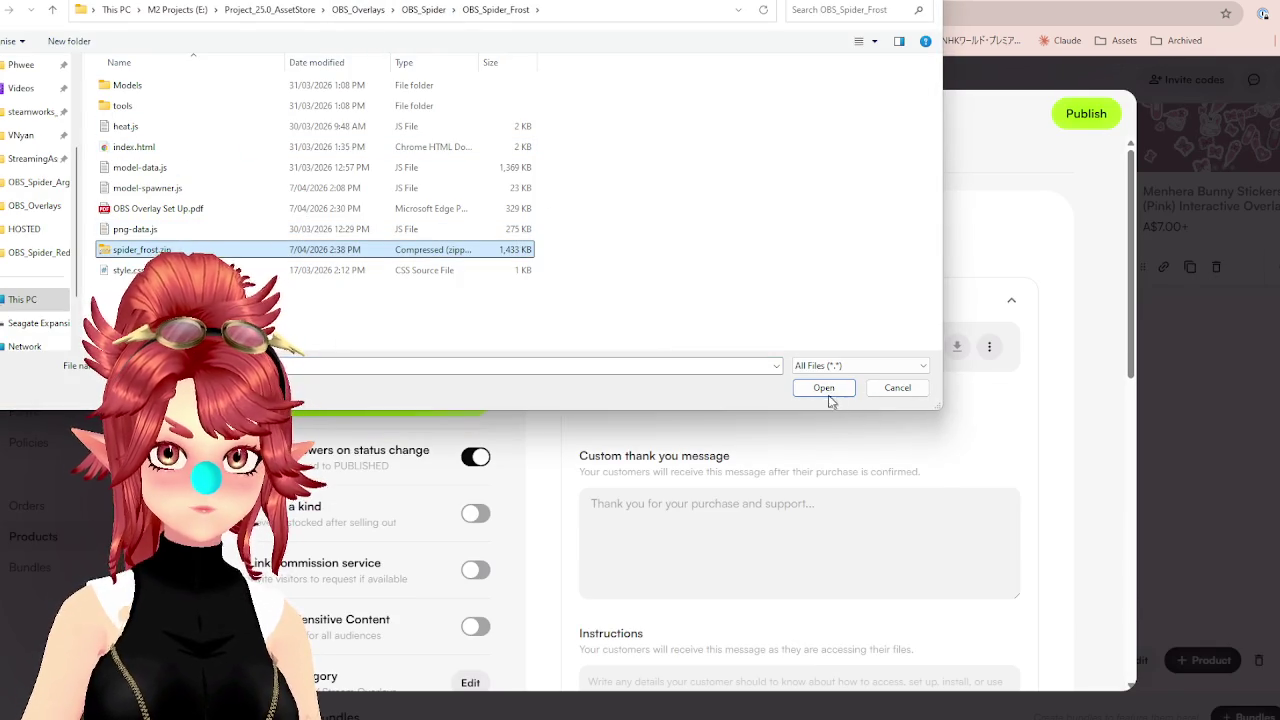
{"action": "left_click", "coordinate": [828, 395]}
{"action": "left_click", "coordinate": [779, 320]}
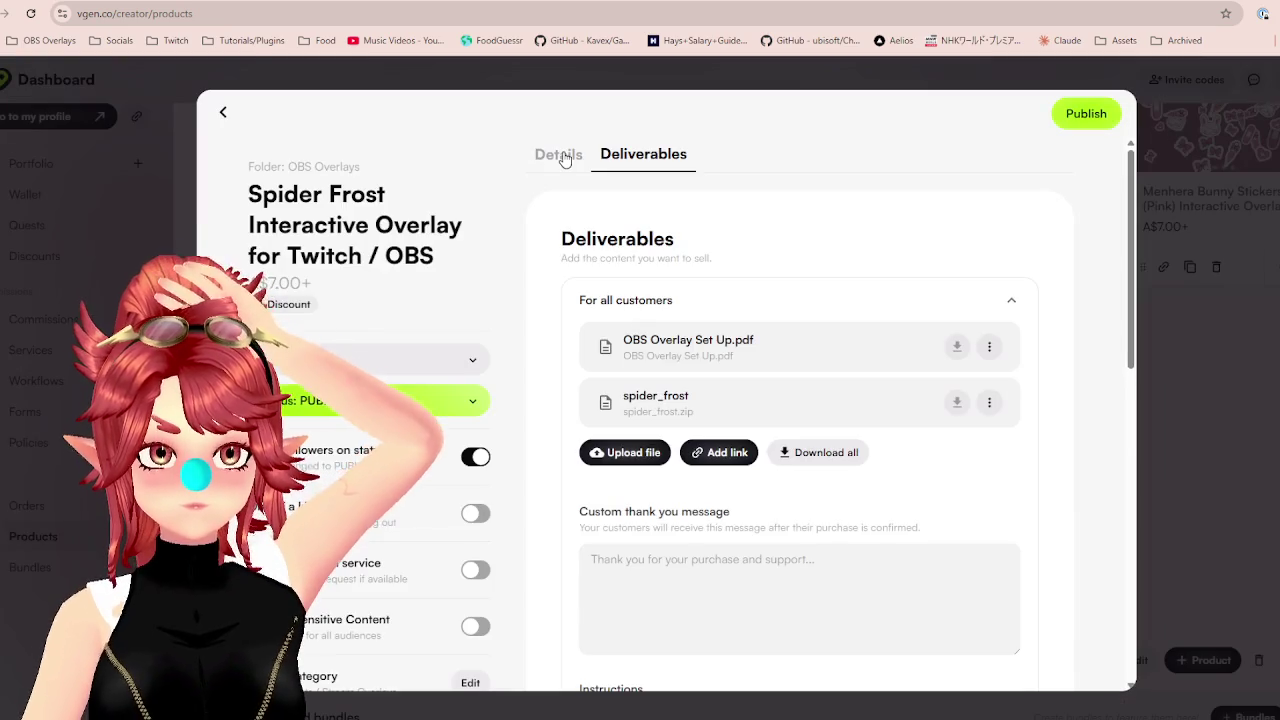
Permanently archive the old setup PDF and upload OBS Overlay Set Up.pdf in its place.
{"action": "left_click", "coordinate": [565, 157]}
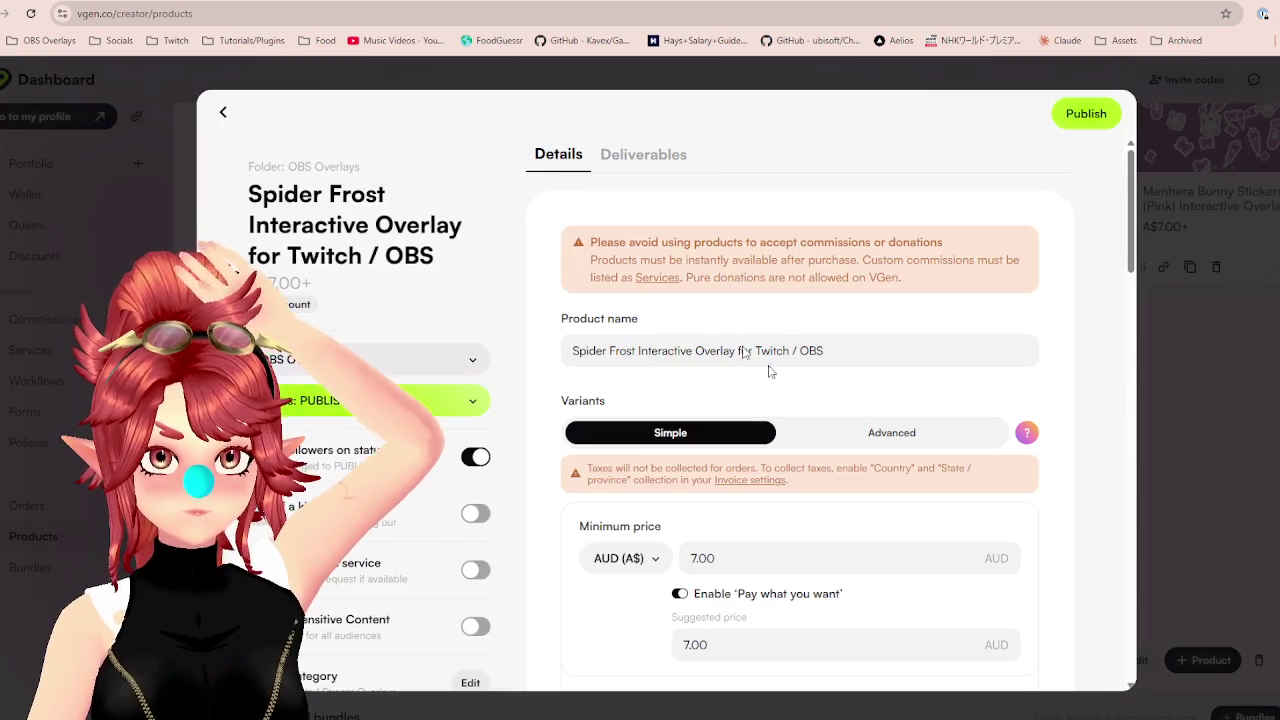
{"action": "left_click", "coordinate": [622, 155]}
{"action": "left_click", "coordinate": [989, 346]}
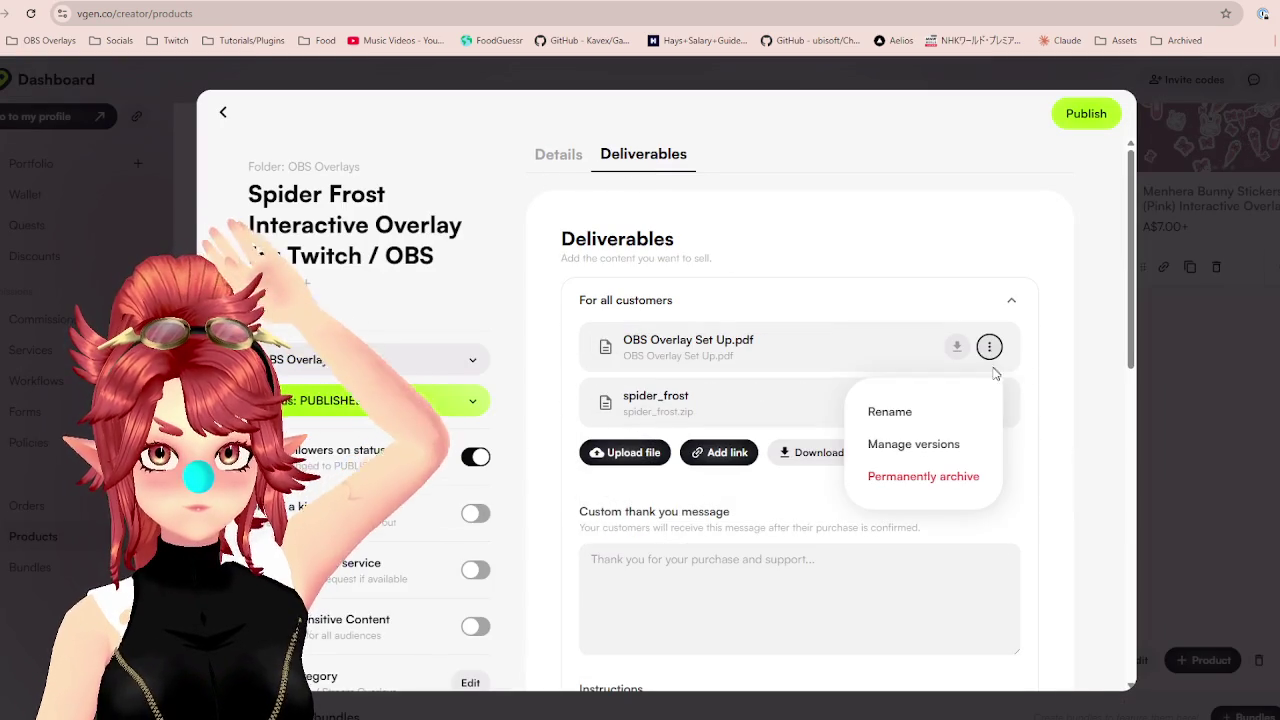
{"action": "left_click", "coordinate": [918, 482]}
{"action": "key", "text": "Return"}
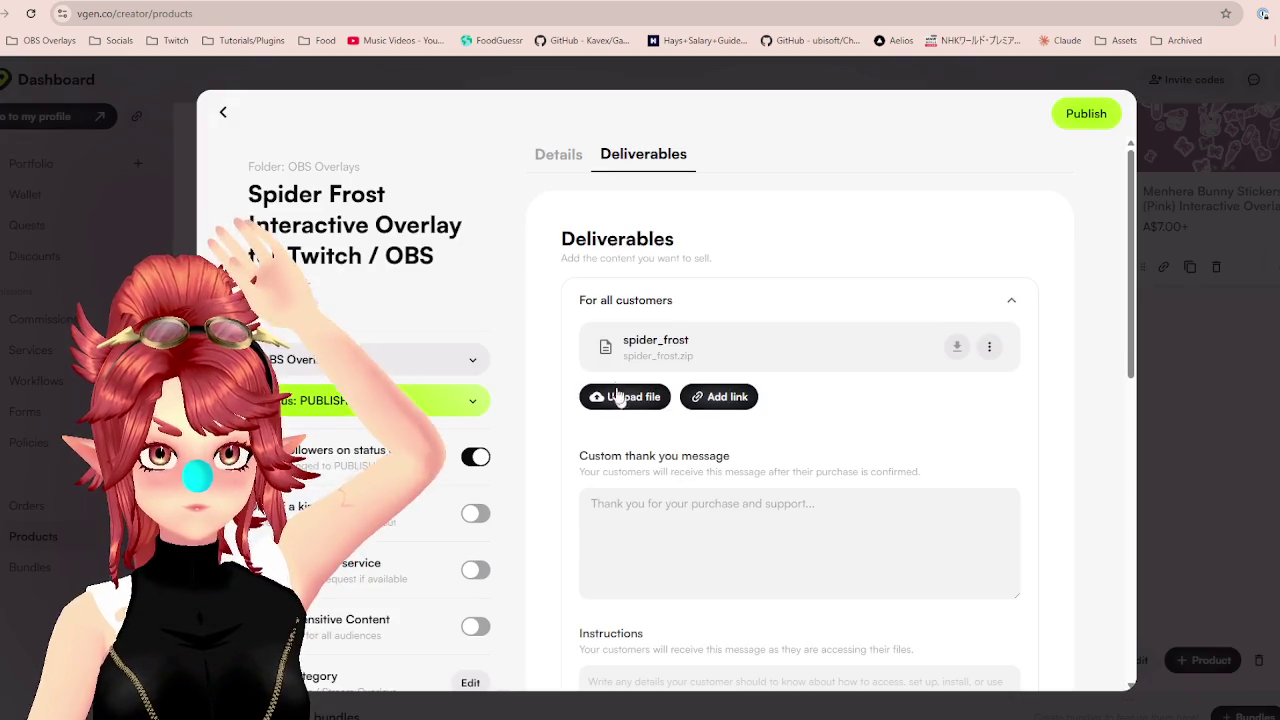
{"action": "left_click", "coordinate": [612, 390]}
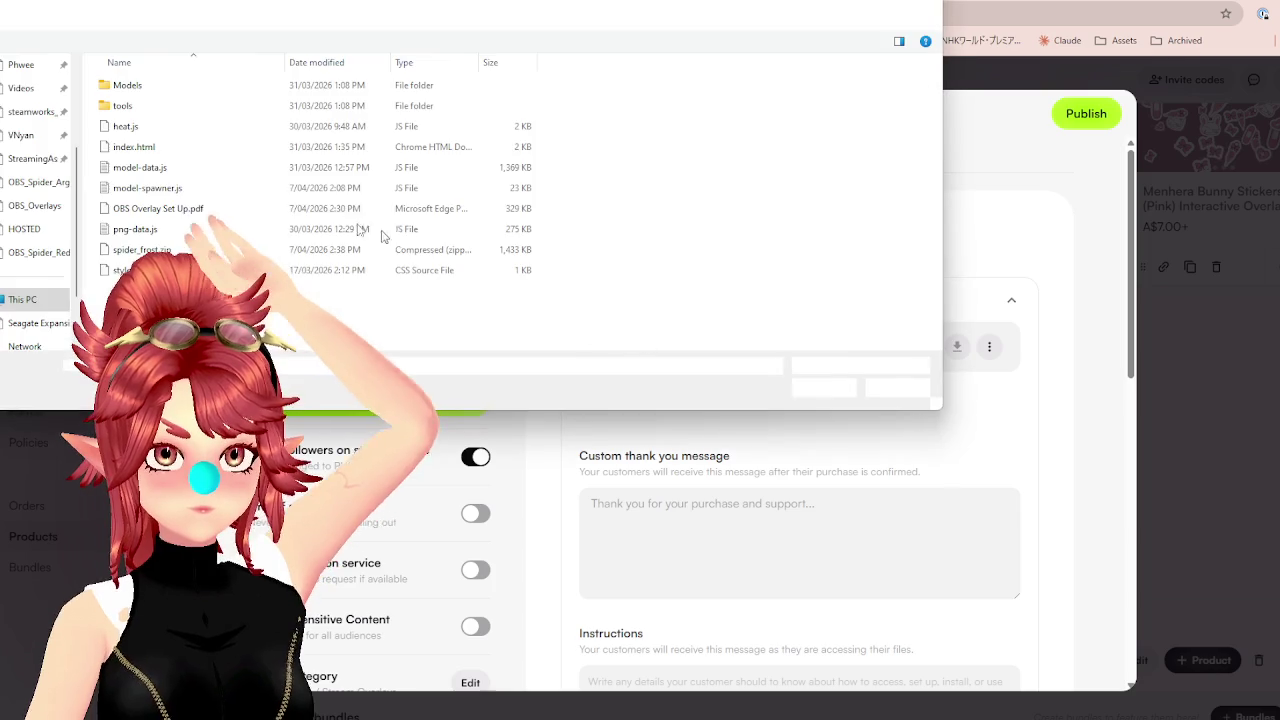
{"action": "left_click", "coordinate": [168, 207]}
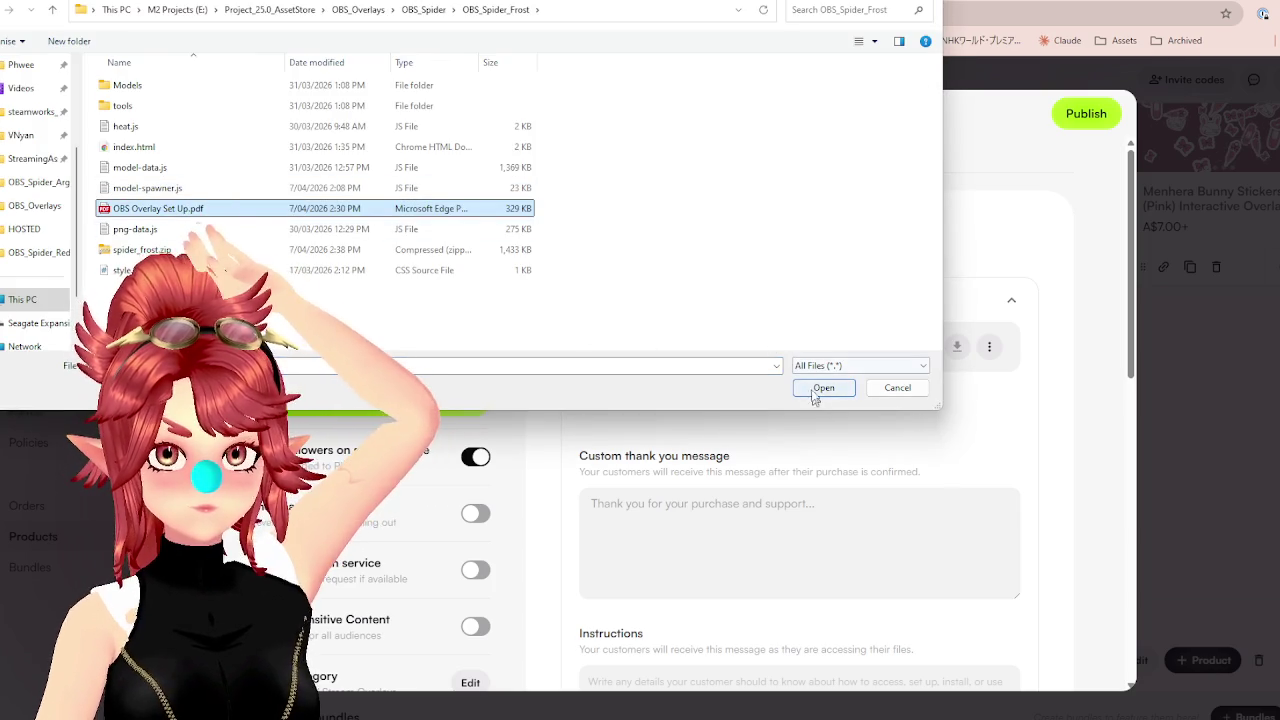
{"action": "left_click", "coordinate": [823, 387]}
{"action": "left_click", "coordinate": [780, 316]}
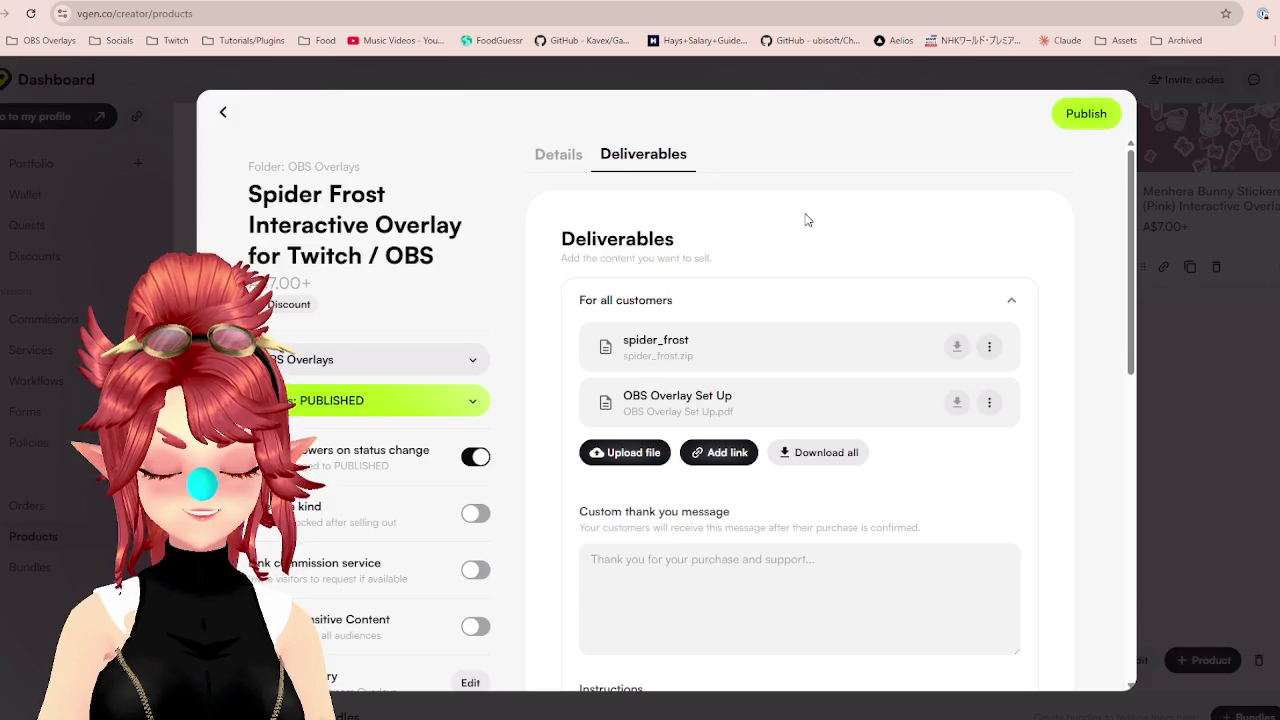
Publish the updated Spider Frost product from its Details page.
{"action": "left_click", "coordinate": [570, 160]}
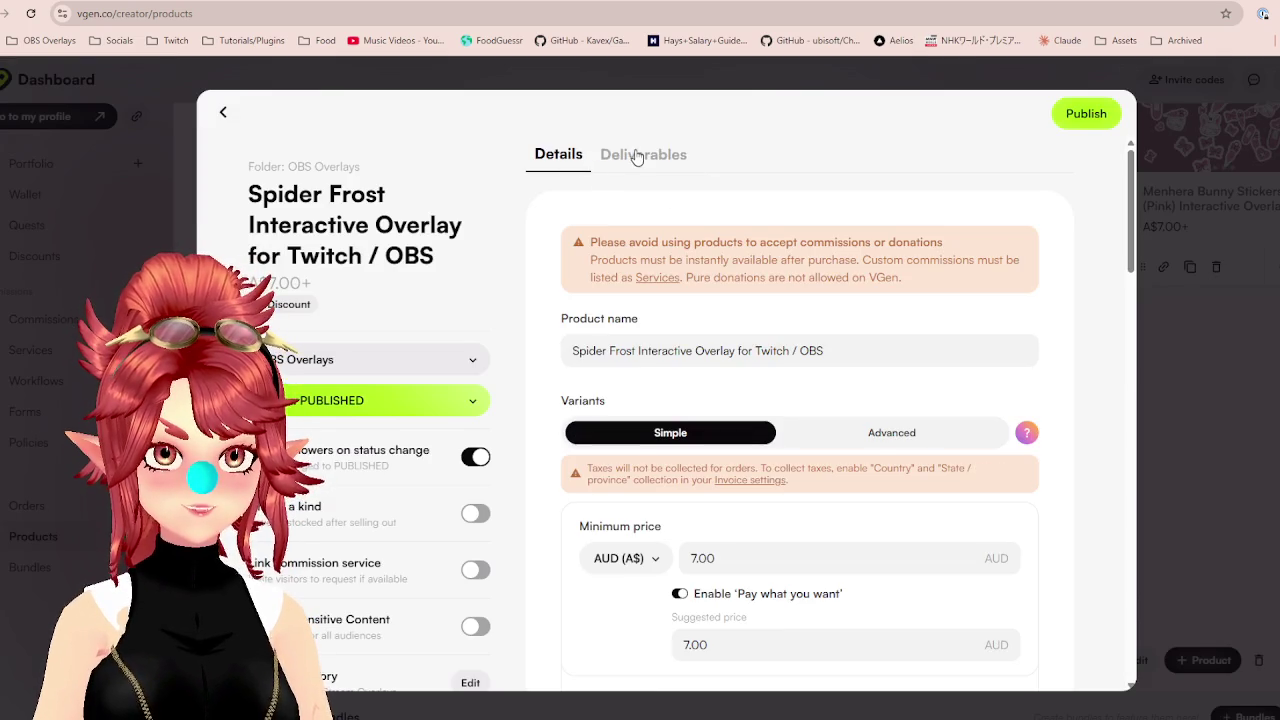
{"action": "scroll", "coordinate": [885, 345], "scroll_direction": "down", "scroll_amount": 9}
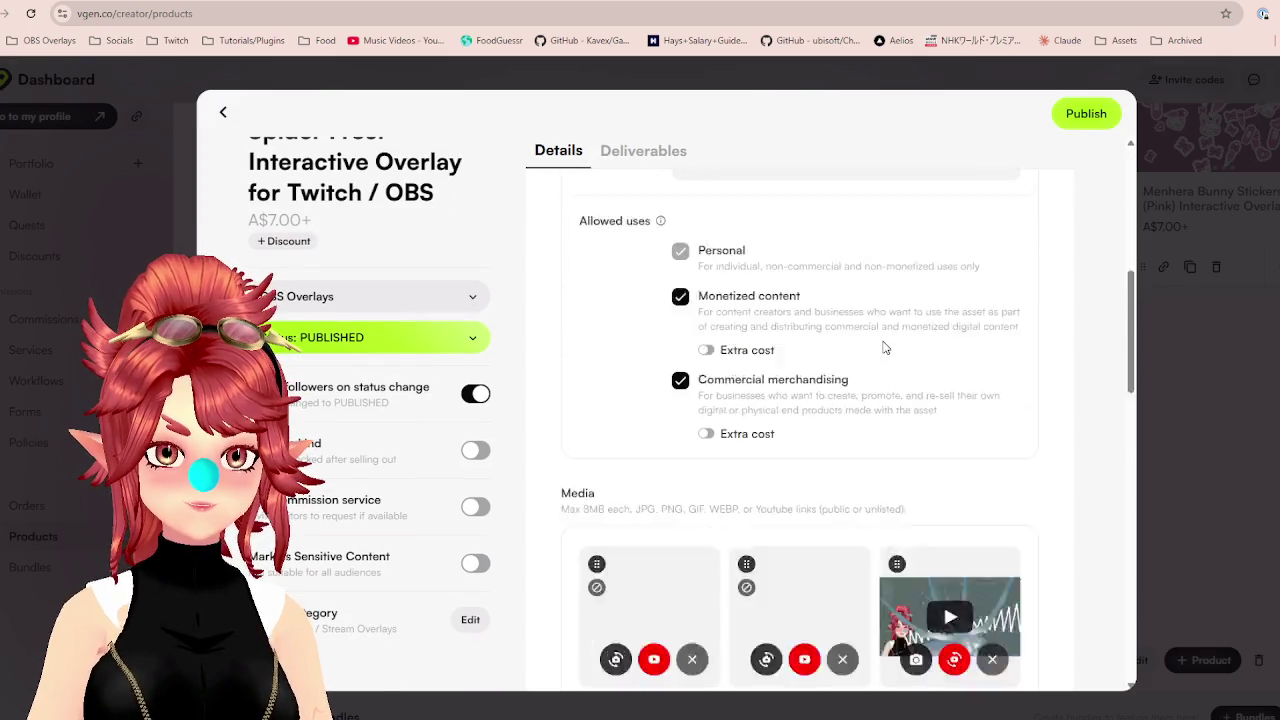
{"action": "left_click", "coordinate": [1084, 116]}
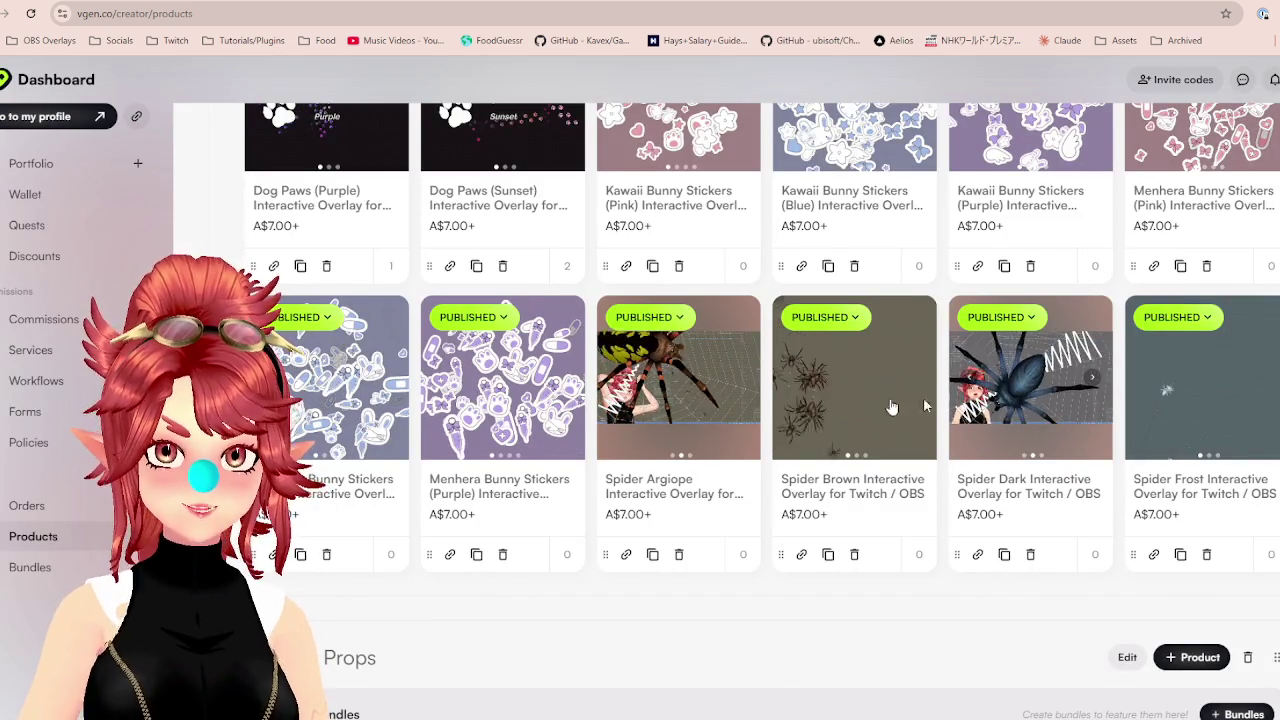
Open Spider Dark's deliverables and permanently archive the old Spider_Dark.zip and set-up PDF.
{"action": "left_click", "coordinate": [1025, 505]}
{"action": "left_click", "coordinate": [652, 162]}
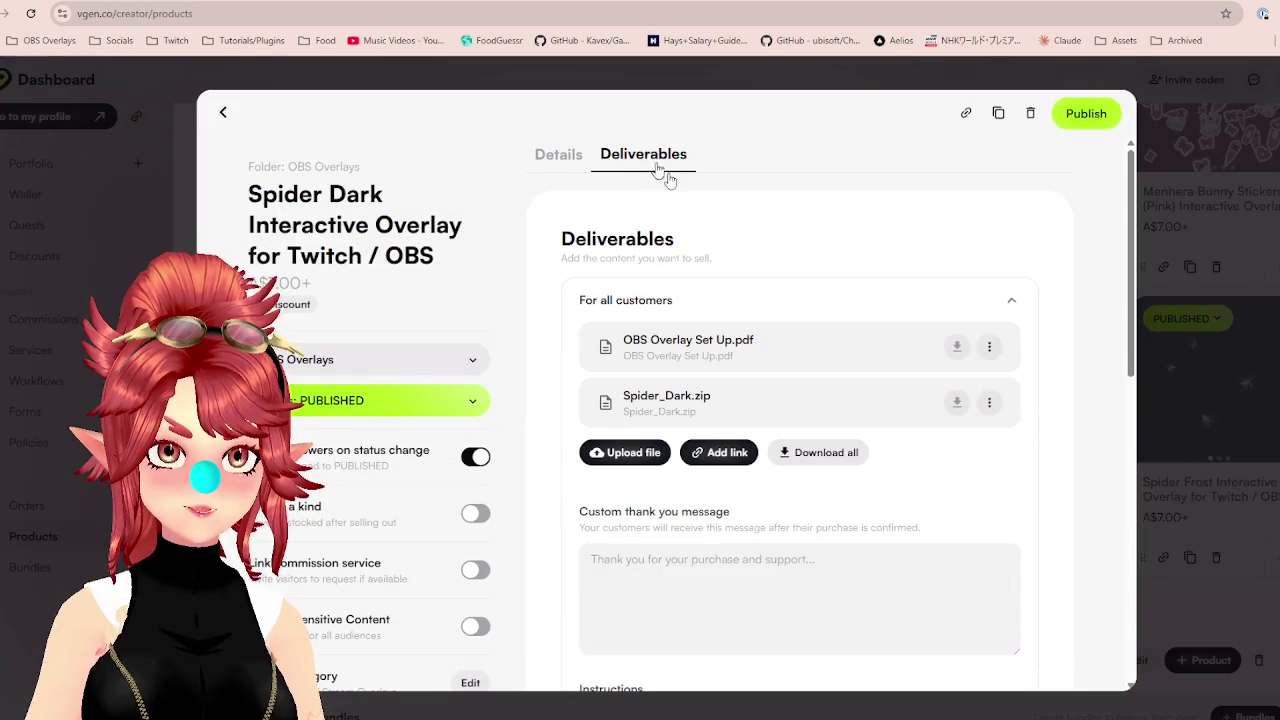
{"action": "left_click", "coordinate": [990, 403]}
{"action": "left_click", "coordinate": [938, 532]}
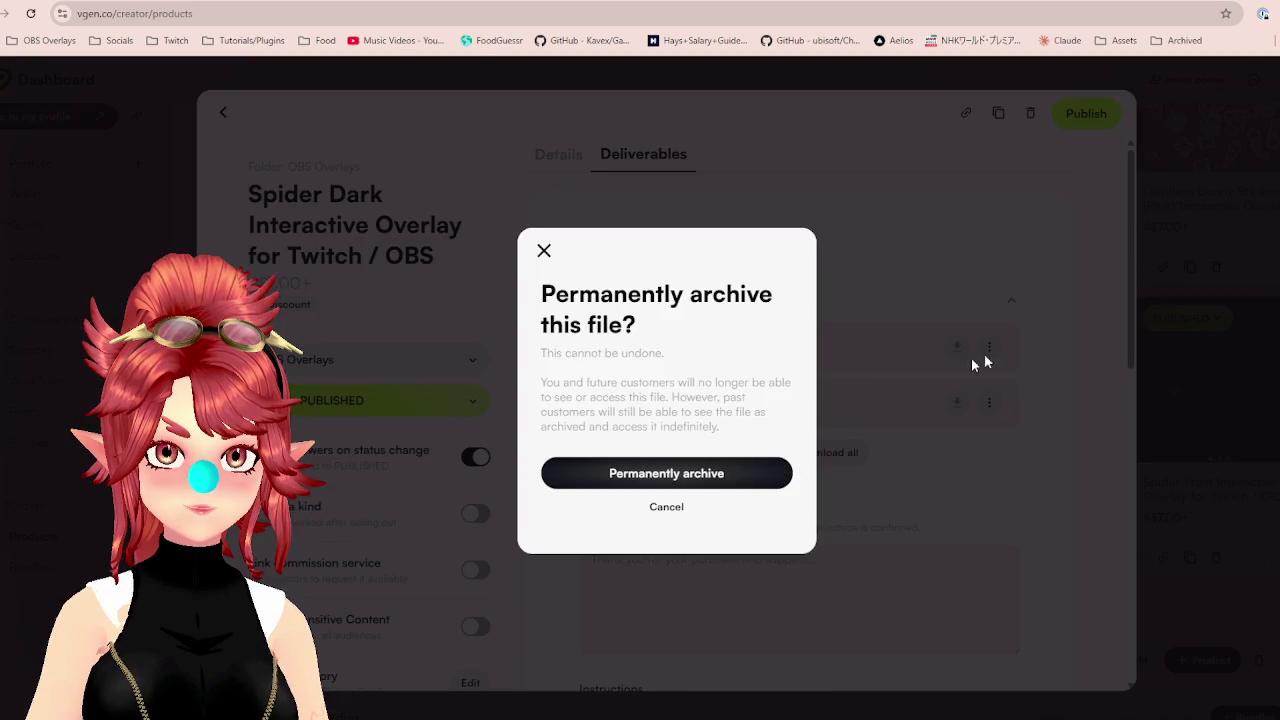
{"action": "left_click", "coordinate": [666, 469]}
{"action": "left_click", "coordinate": [989, 346]}
{"action": "left_click", "coordinate": [956, 490]}
{"action": "left_click", "coordinate": [691, 473]}
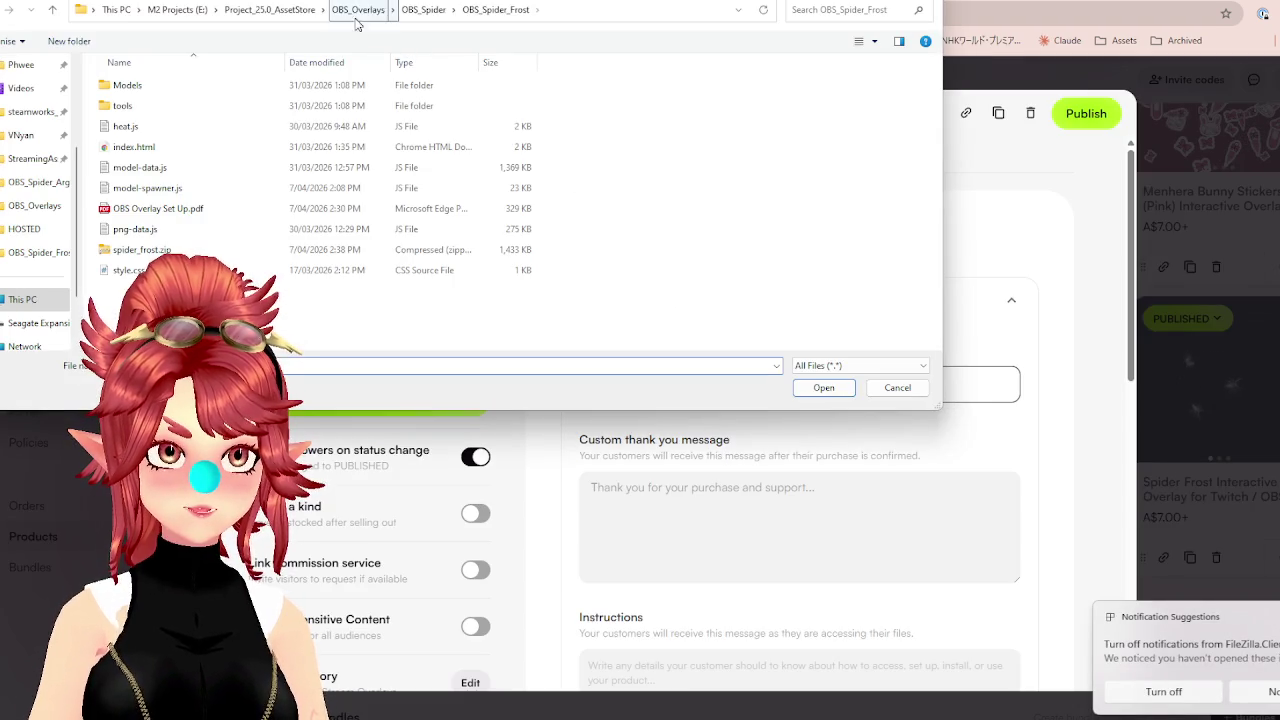
Upload spider_dark.zip from OBS_Spider_Dark as a deliverable and close the product editor.
{"action": "left_click", "coordinate": [419, 12]}
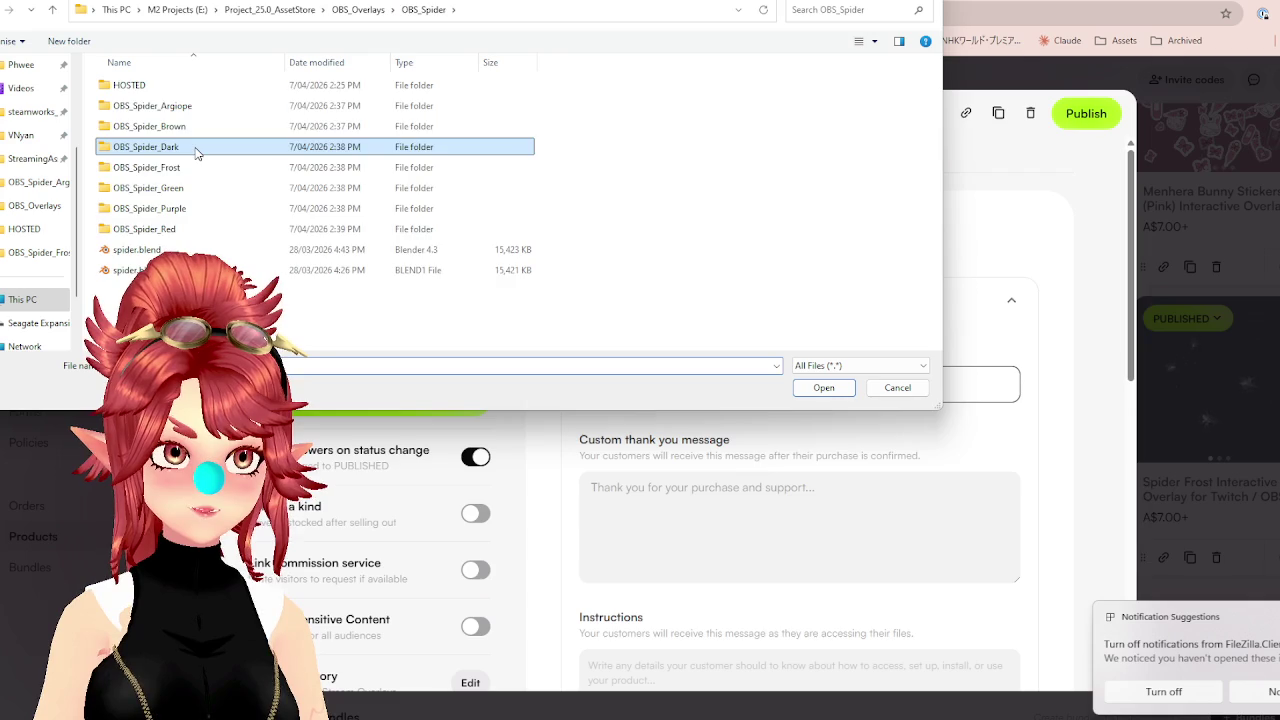
{"action": "double_click", "coordinate": [168, 146]}
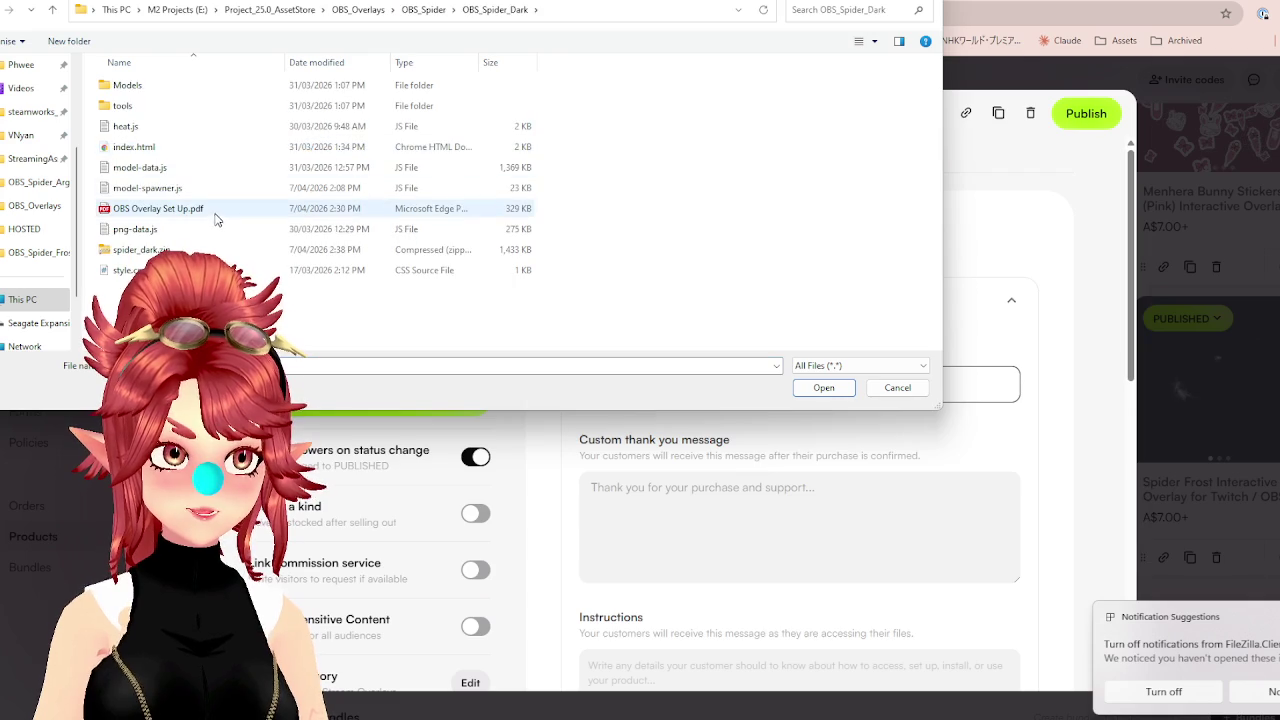
{"action": "left_click", "coordinate": [150, 249]}
{"action": "left_click", "coordinate": [823, 387]}
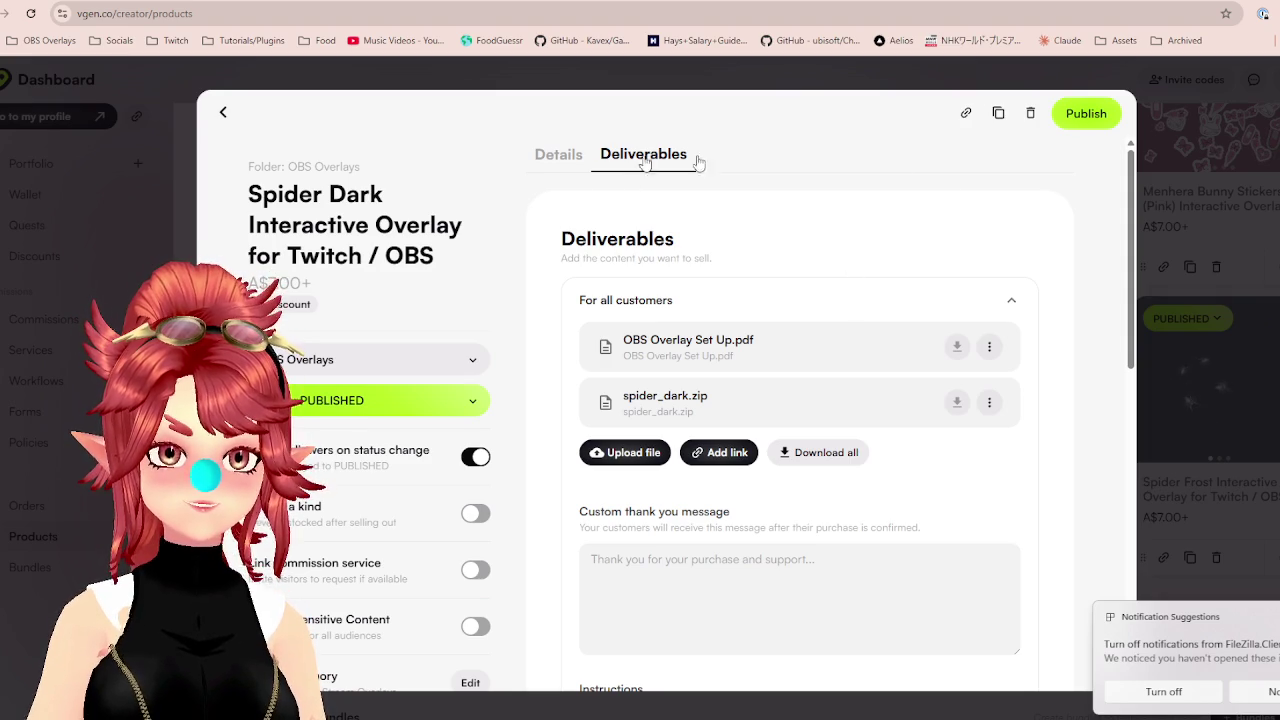
{"action": "key", "text": "Escape"}
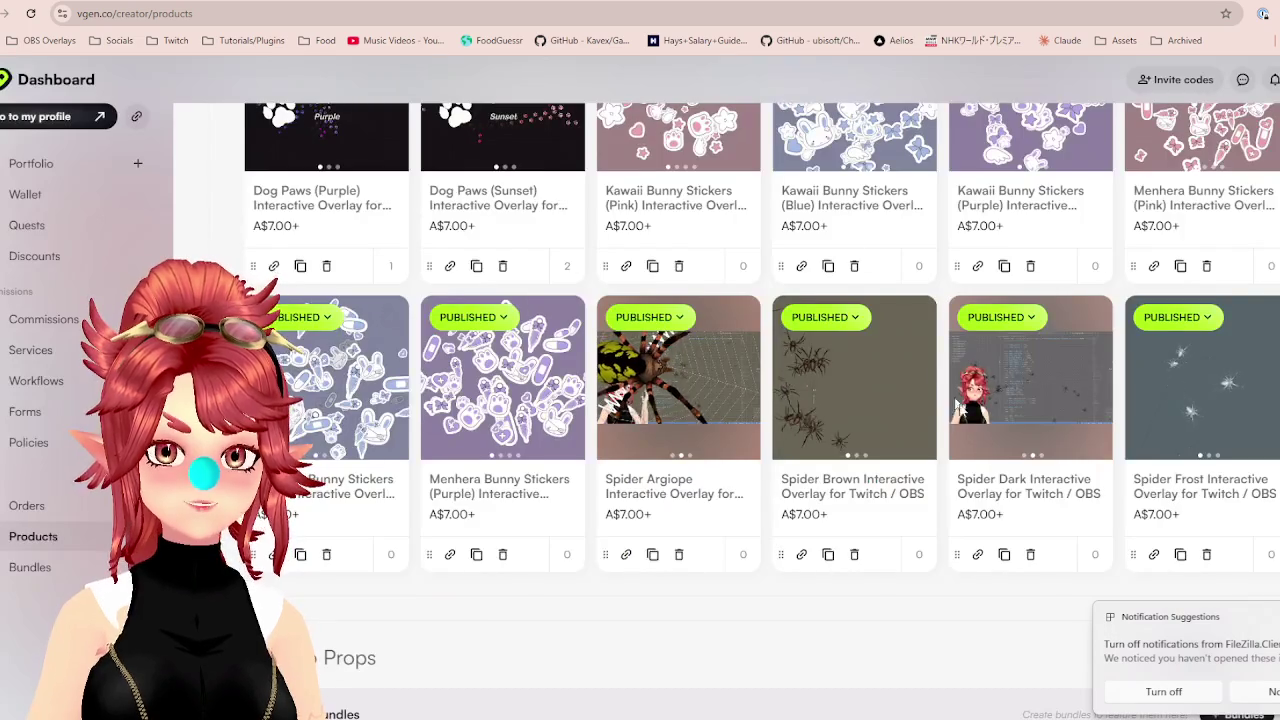
Open Spider Brown's deliverables and permanently archive the old Spider_Brown.zip and set-up PDF.
{"action": "left_click", "coordinate": [850, 500]}
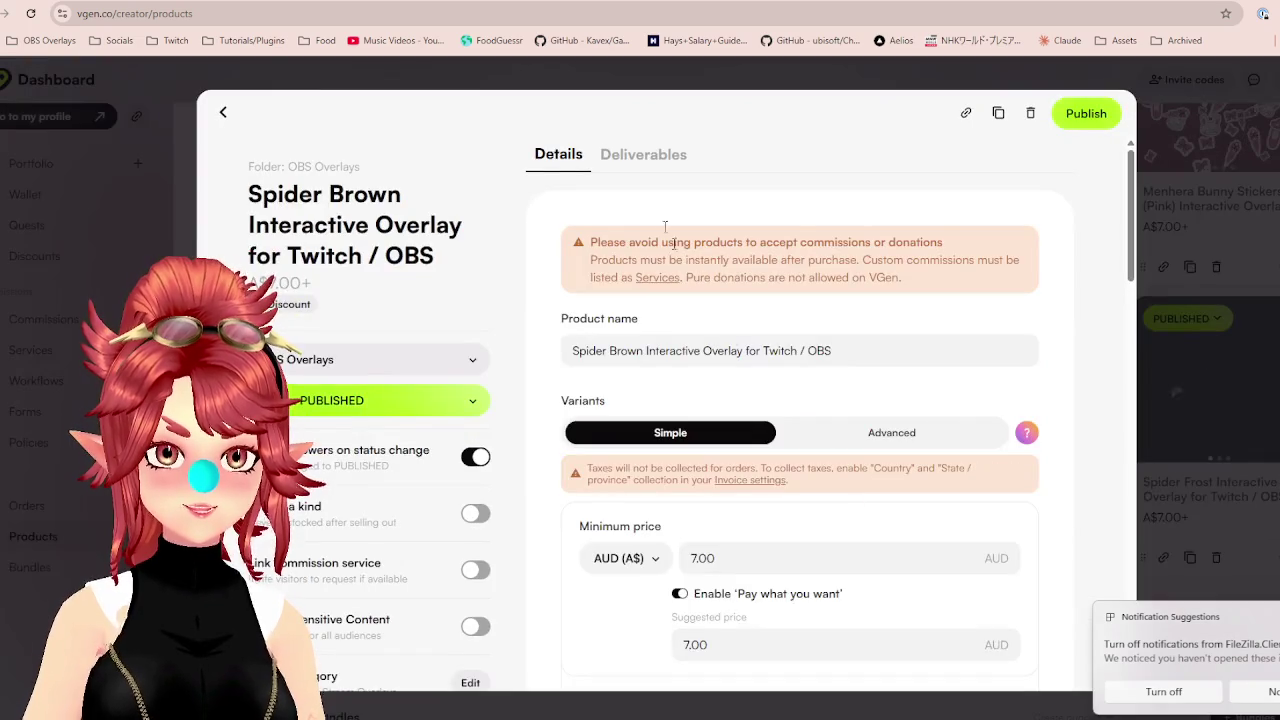
{"action": "left_click", "coordinate": [641, 155]}
{"action": "left_click", "coordinate": [990, 403]}
{"action": "left_click", "coordinate": [960, 527]}
{"action": "left_click", "coordinate": [776, 462]}
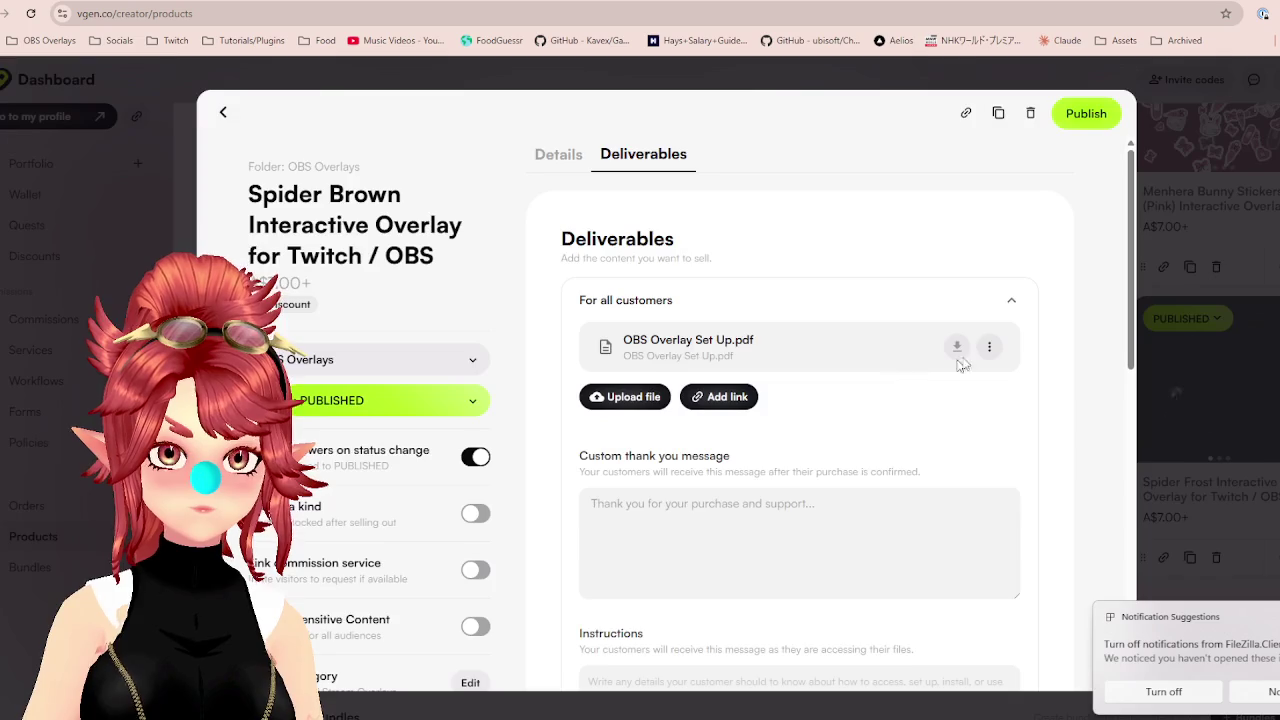
{"action": "left_click", "coordinate": [988, 350]}
{"action": "left_click", "coordinate": [962, 478]}
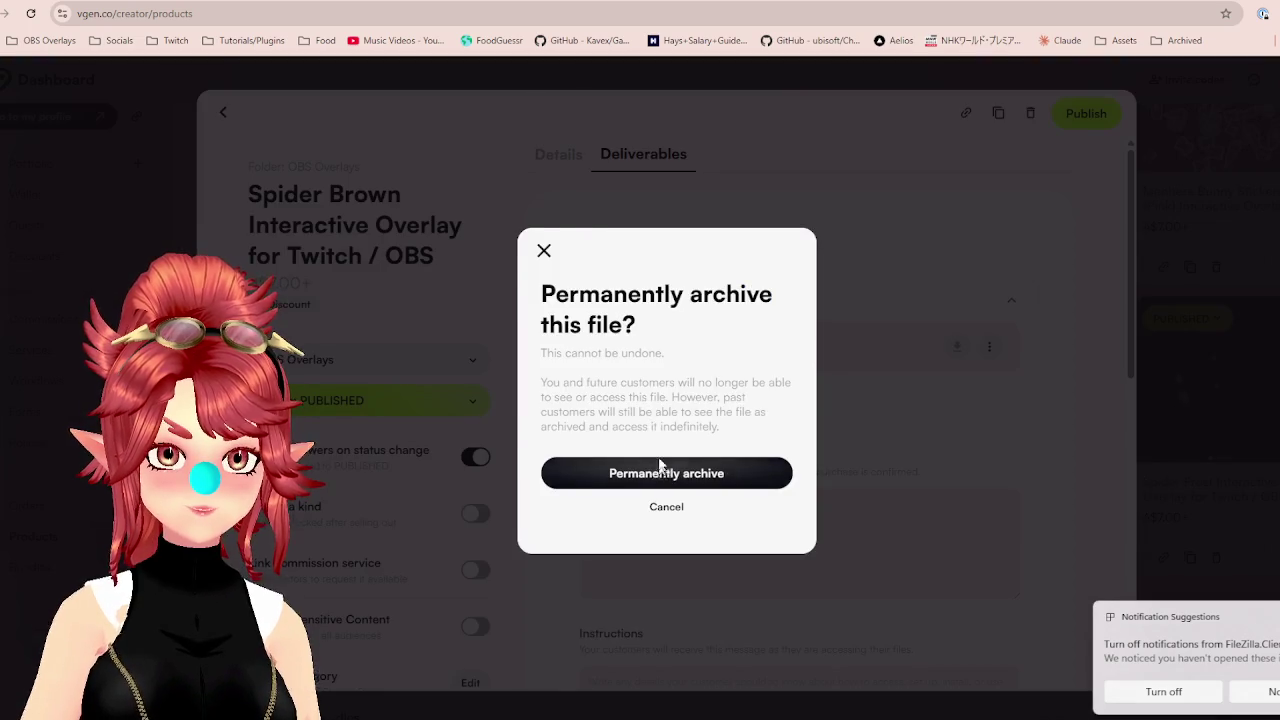
{"action": "left_click", "coordinate": [658, 468]}
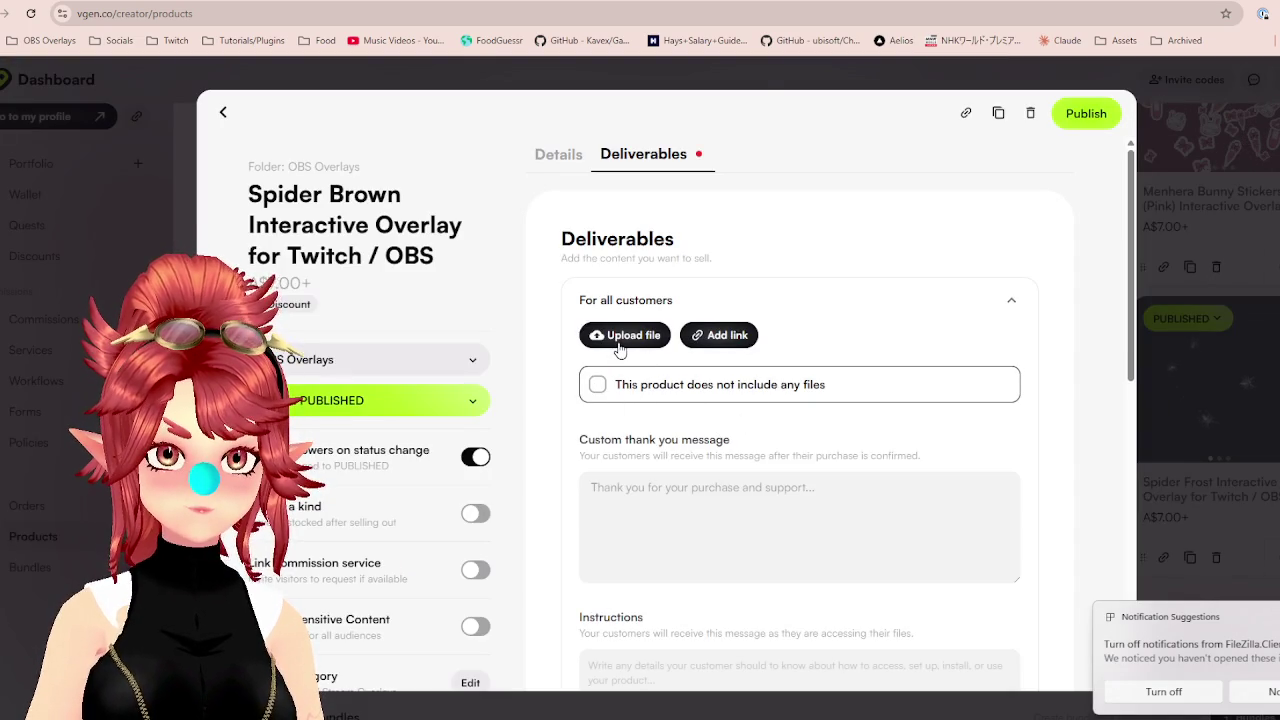
Upload OBS Overlay Set Up.pdf and spider_brown.zip from OBS_Spider_Brown, then publish the product.
{"action": "left_click", "coordinate": [622, 337]}
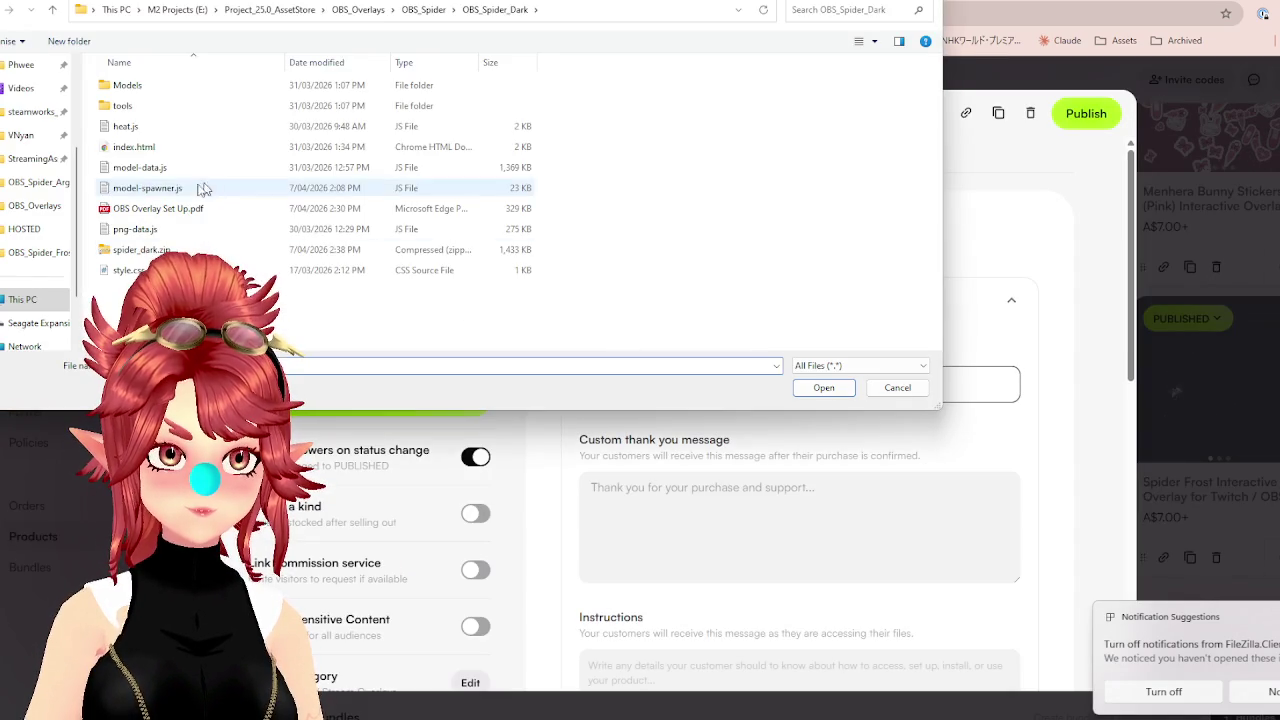
{"action": "left_click", "coordinate": [443, 5]}
{"action": "mouse_move", "coordinate": [477, 91]}
{"action": "left_mouse_down"}
{"action": "mouse_move", "coordinate": [569, 403]}
{"action": "mouse_move", "coordinate": [557, 97]}
{"action": "left_mouse_up"}
{"action": "left_click", "coordinate": [457, 100]}
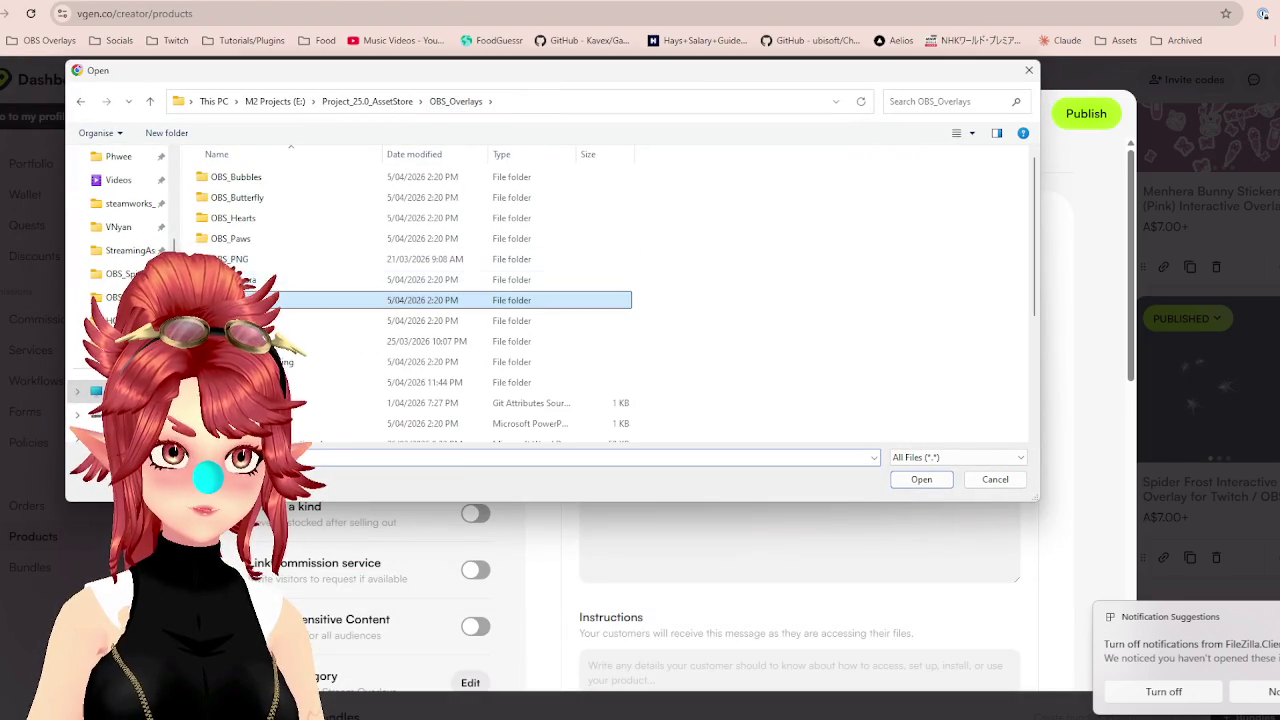
{"action": "double_click", "coordinate": [250, 300]}
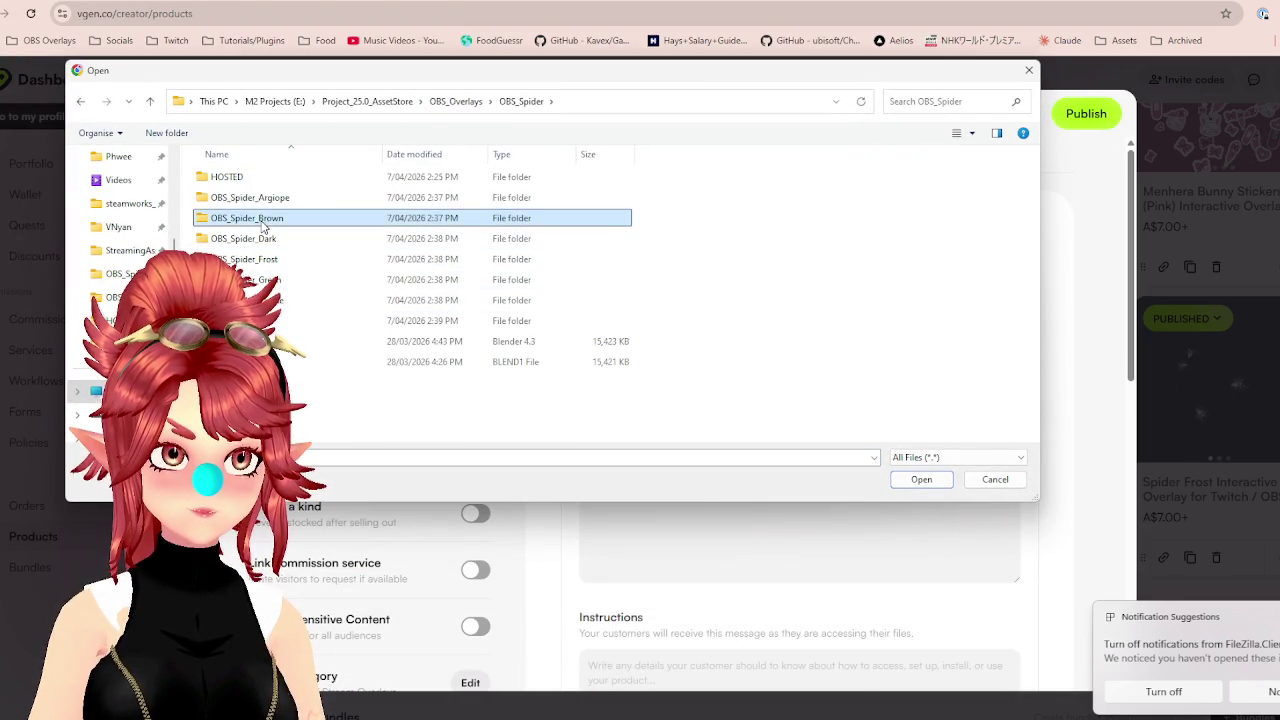
{"action": "double_click", "coordinate": [262, 218]}
{"action": "left_click", "coordinate": [420, 300]}
{"action": "left_click", "coordinate": [420, 341], "text": "ctrl"}
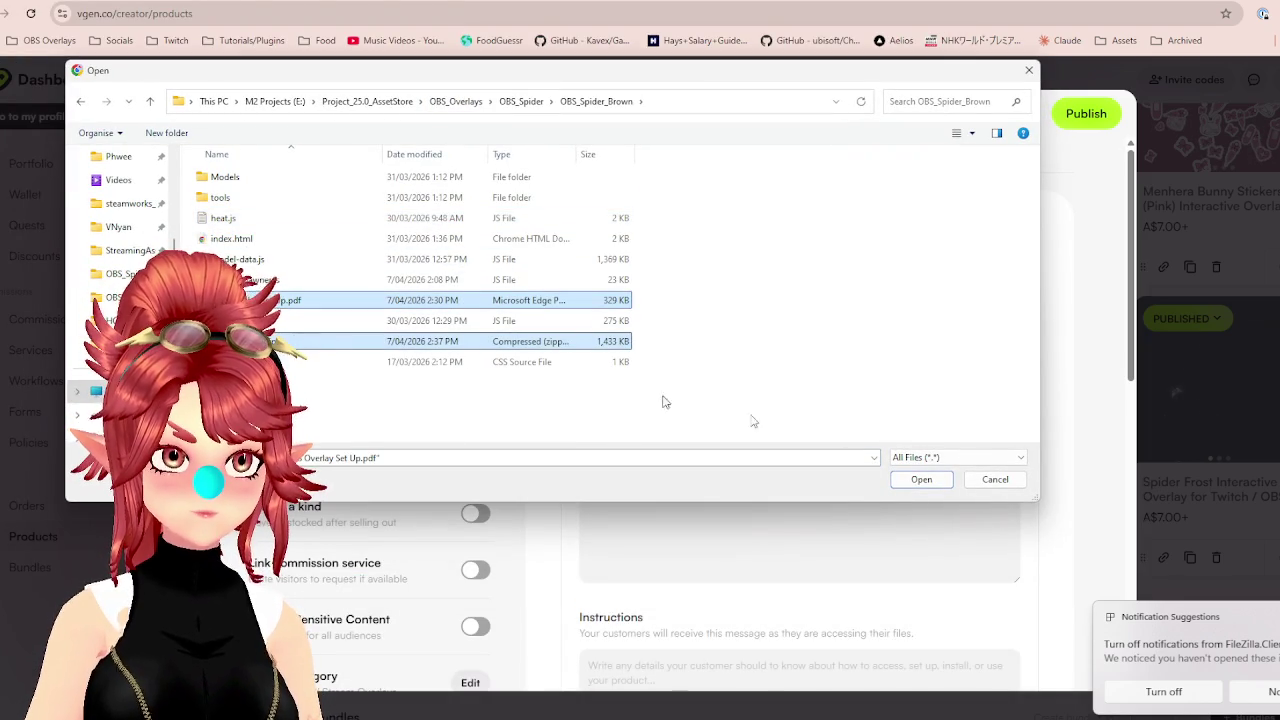
{"action": "left_click", "coordinate": [907, 485]}
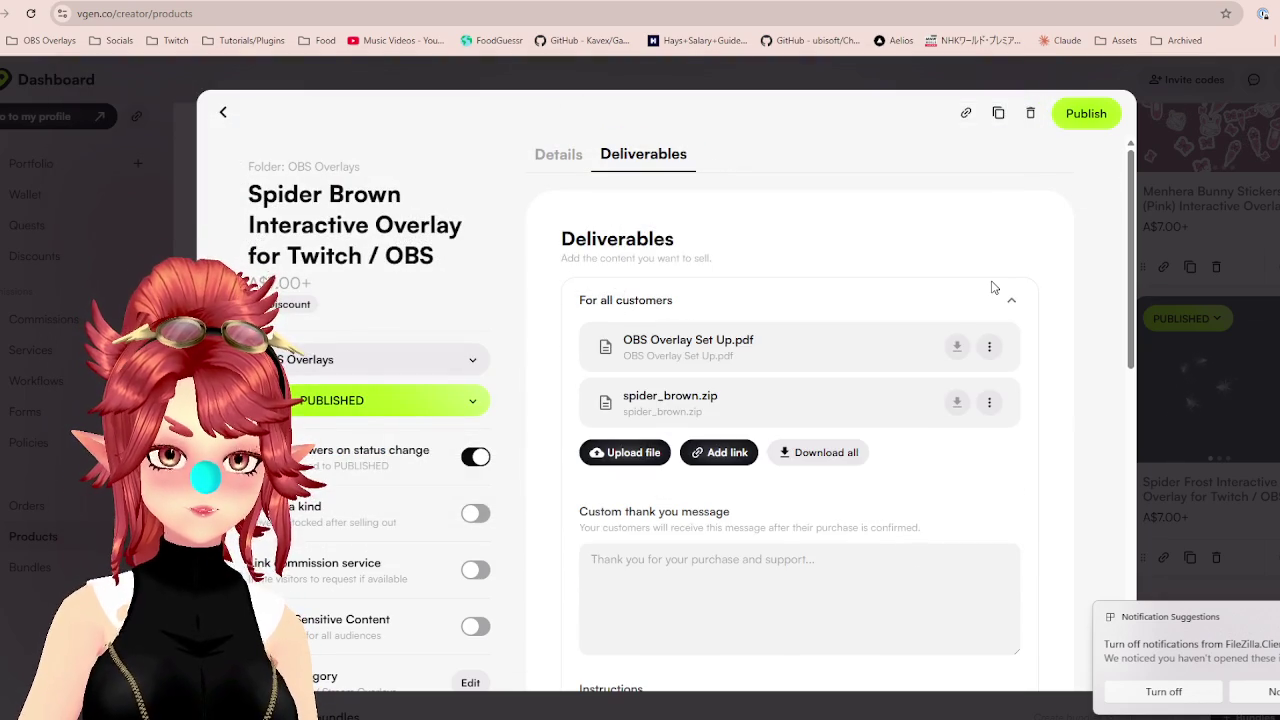
{"action": "left_click", "coordinate": [1083, 118]}
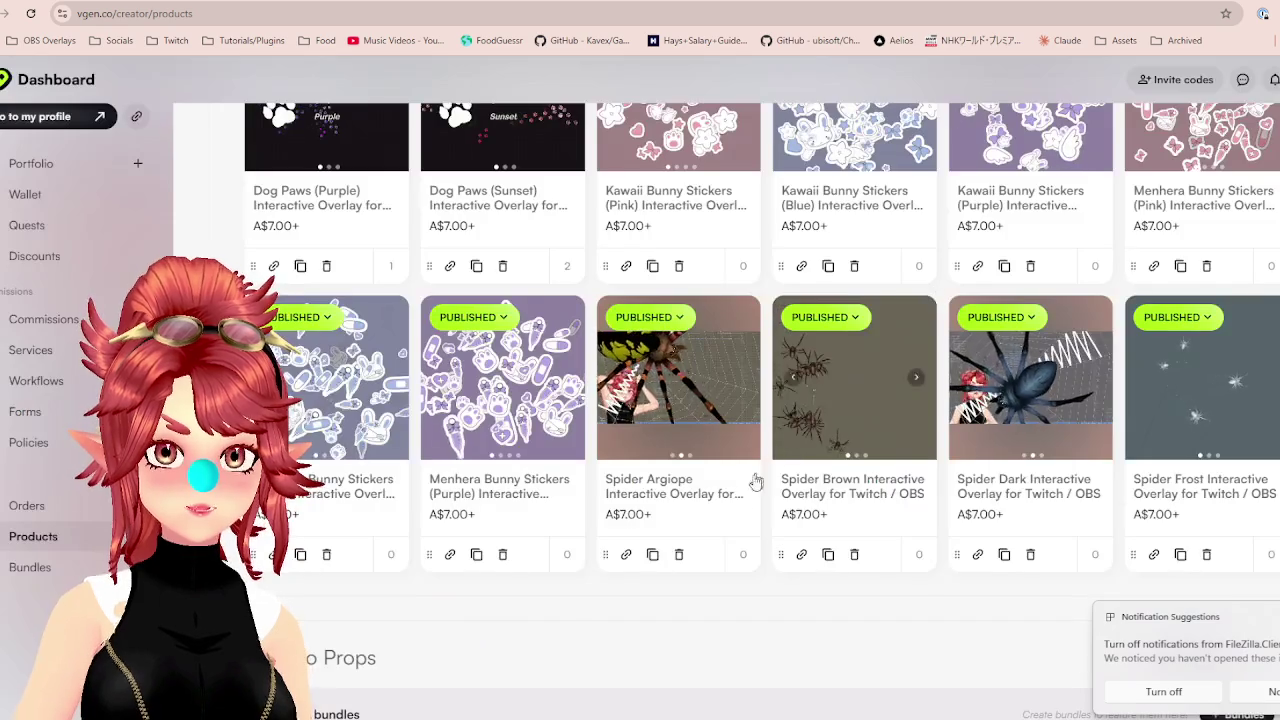
{"action": "left_click", "coordinate": [701, 500]}
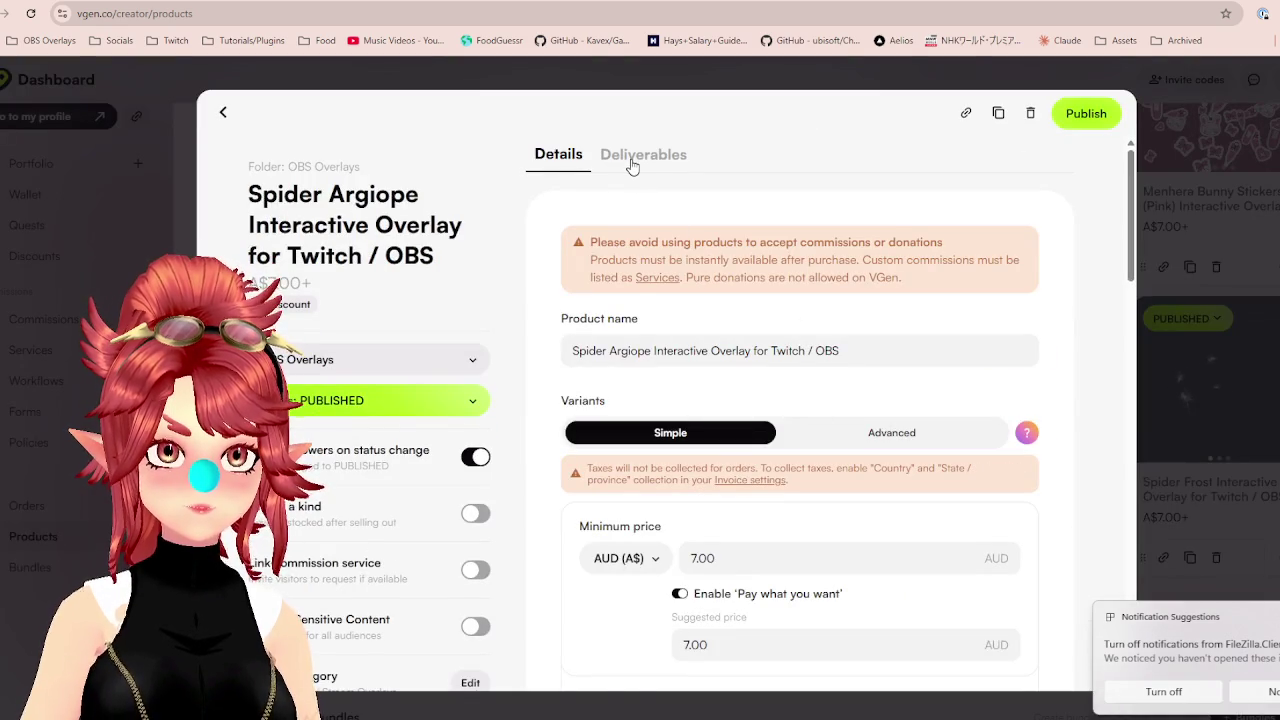
Permanently archive Spider Argiope's old set-up PDF and old Spider_Argiope zip deliverables.
{"action": "left_click", "coordinate": [632, 163]}
{"action": "left_click", "coordinate": [989, 403]}
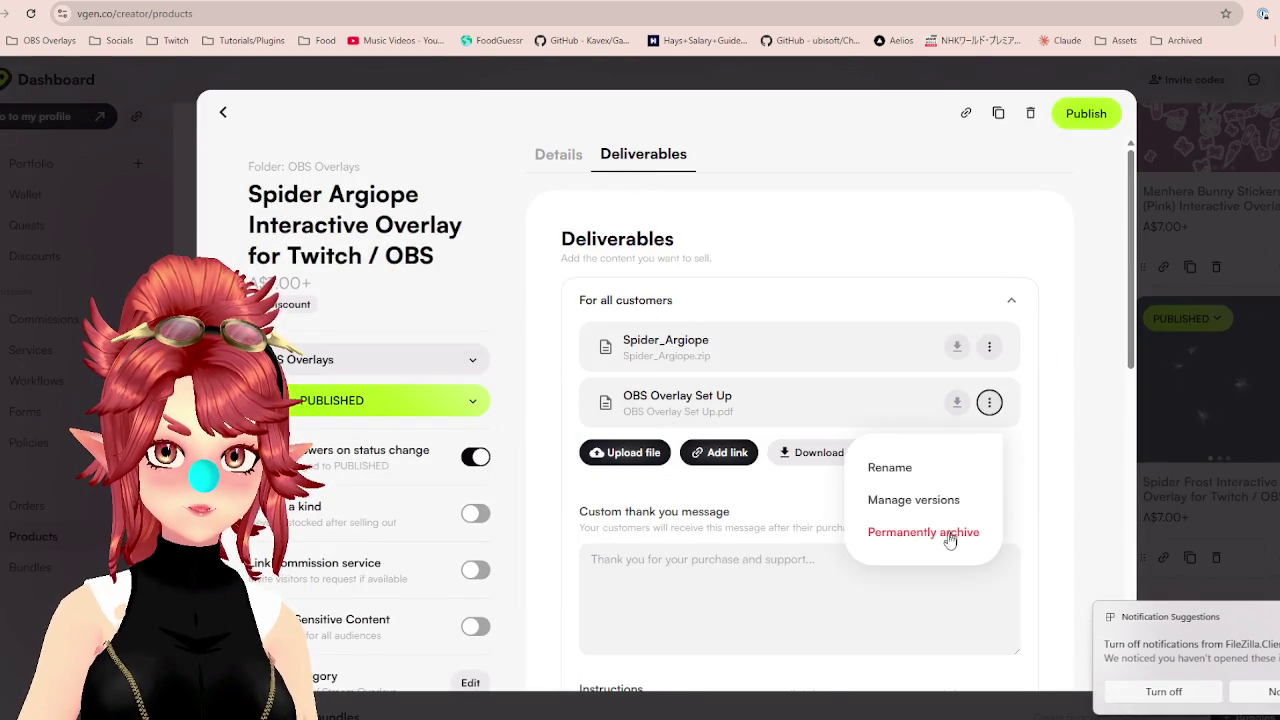
{"action": "left_click", "coordinate": [940, 532]}
{"action": "left_click", "coordinate": [769, 474]}
{"action": "left_click", "coordinate": [988, 347]}
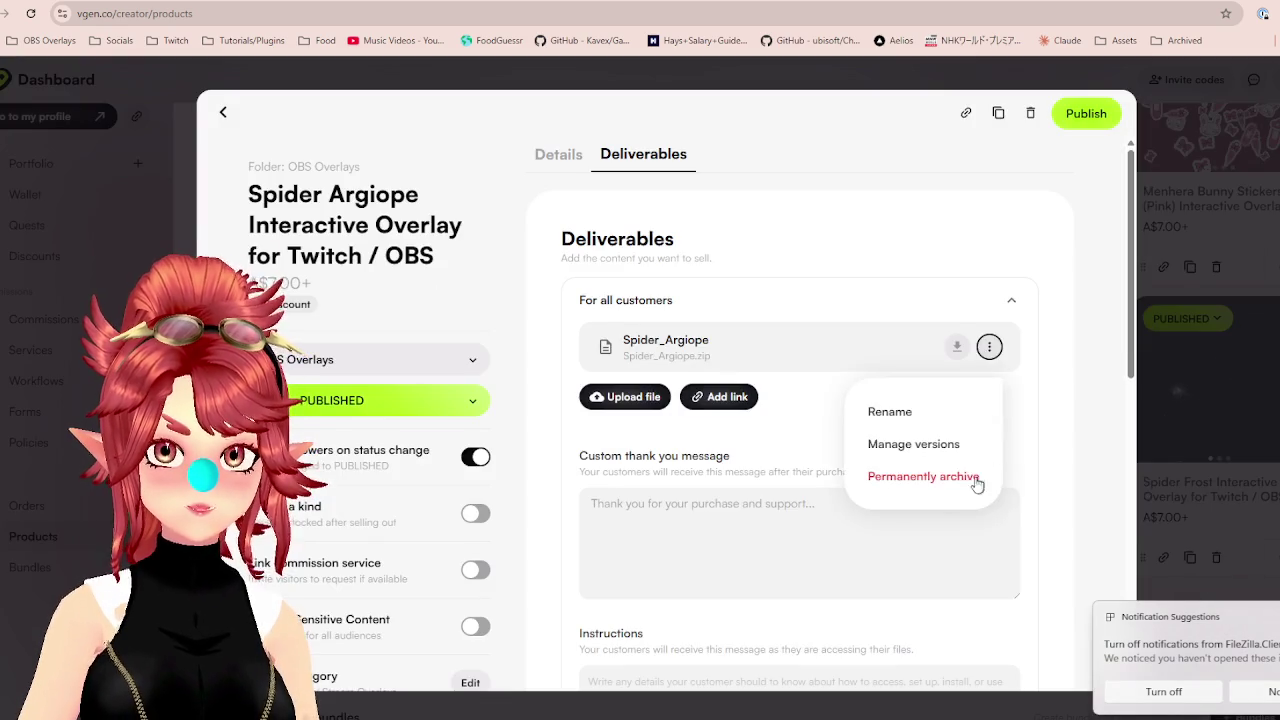
{"action": "left_click", "coordinate": [974, 486]}
{"action": "left_click", "coordinate": [655, 473]}
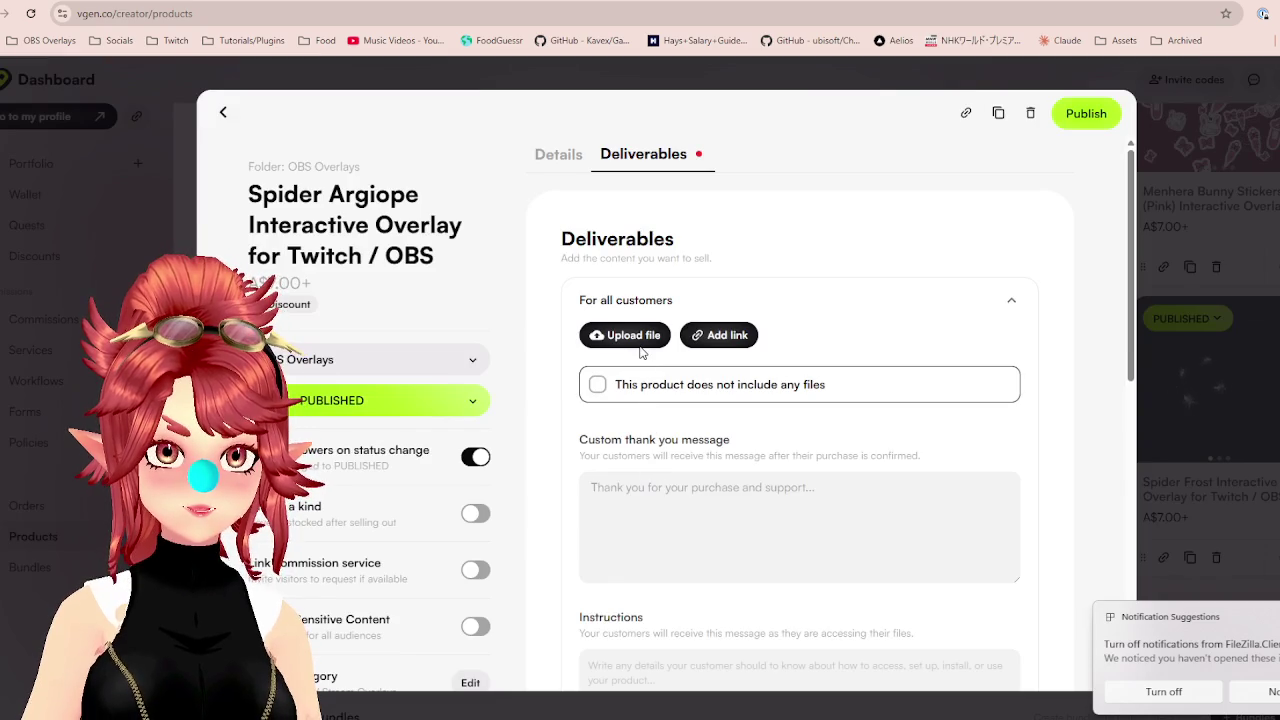
Upload the new Argiope zip from OBS_Spider_Argiope and publish the product.
{"action": "left_click", "coordinate": [630, 336]}
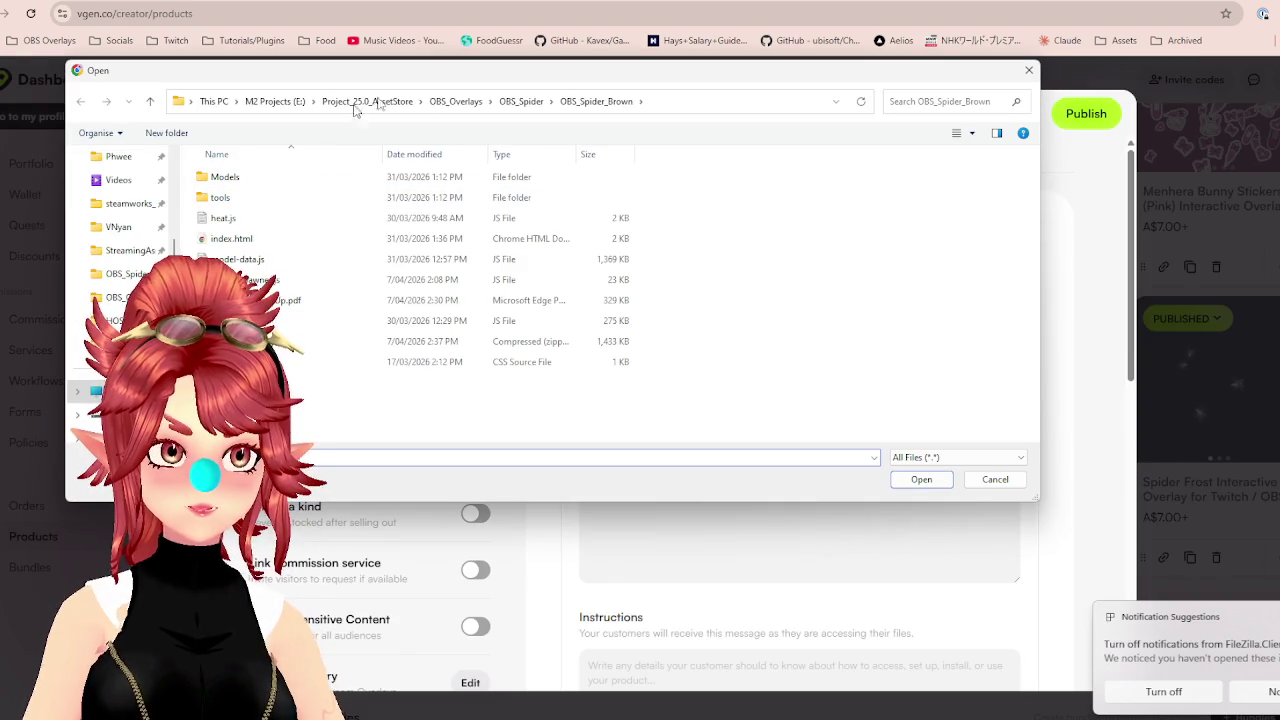
{"action": "left_click", "coordinate": [528, 104]}
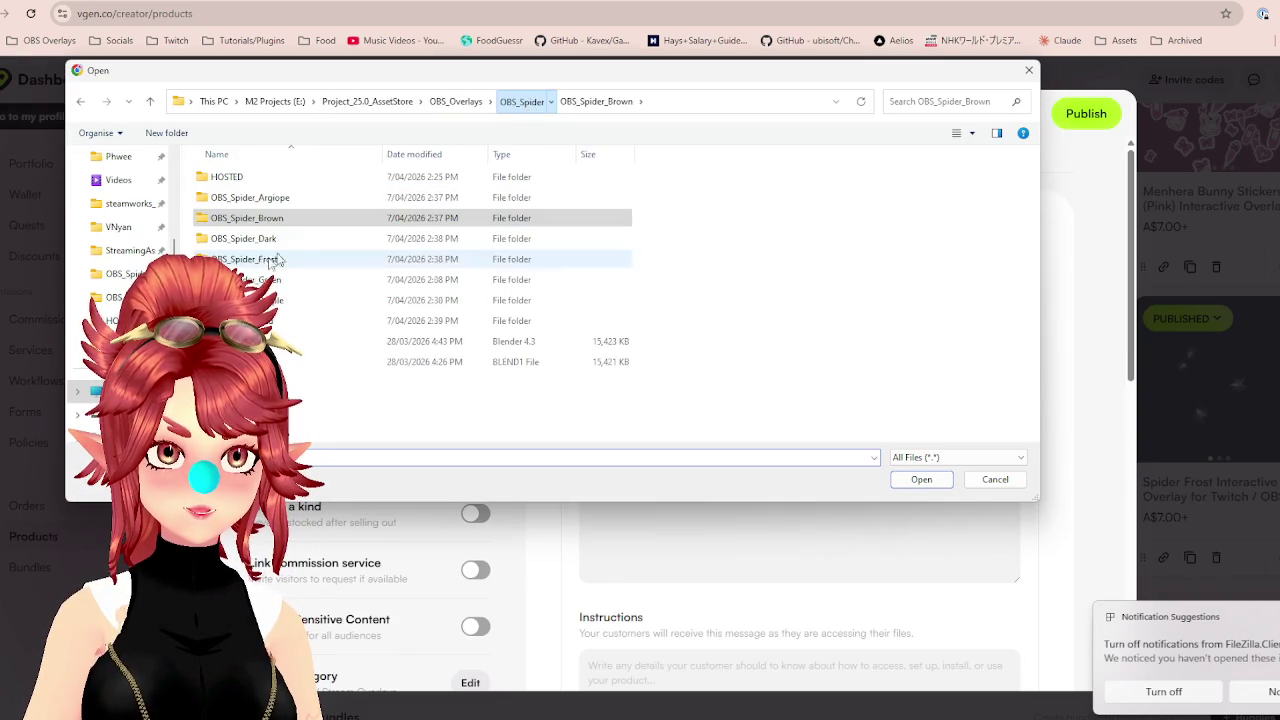
{"action": "double_click", "coordinate": [260, 197]}
{"action": "left_click", "coordinate": [450, 341]}
{"action": "left_click", "coordinate": [921, 479]}
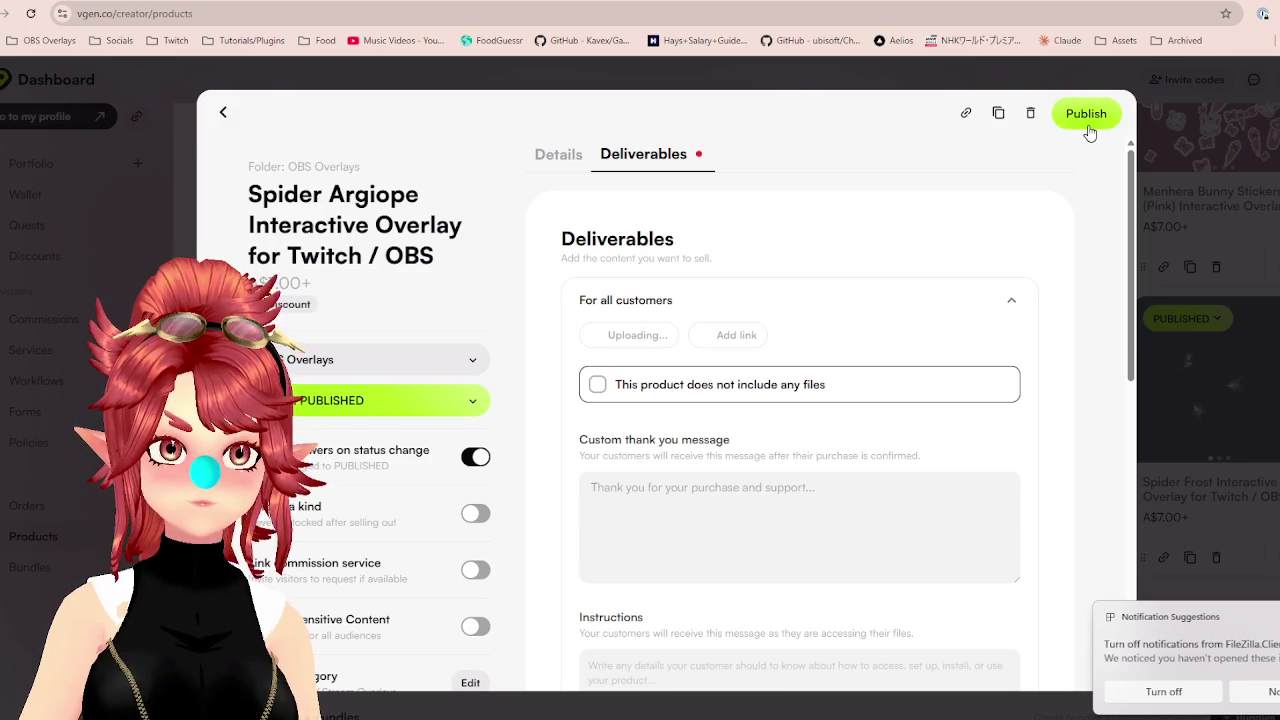
{"action": "left_click", "coordinate": [1089, 128]}
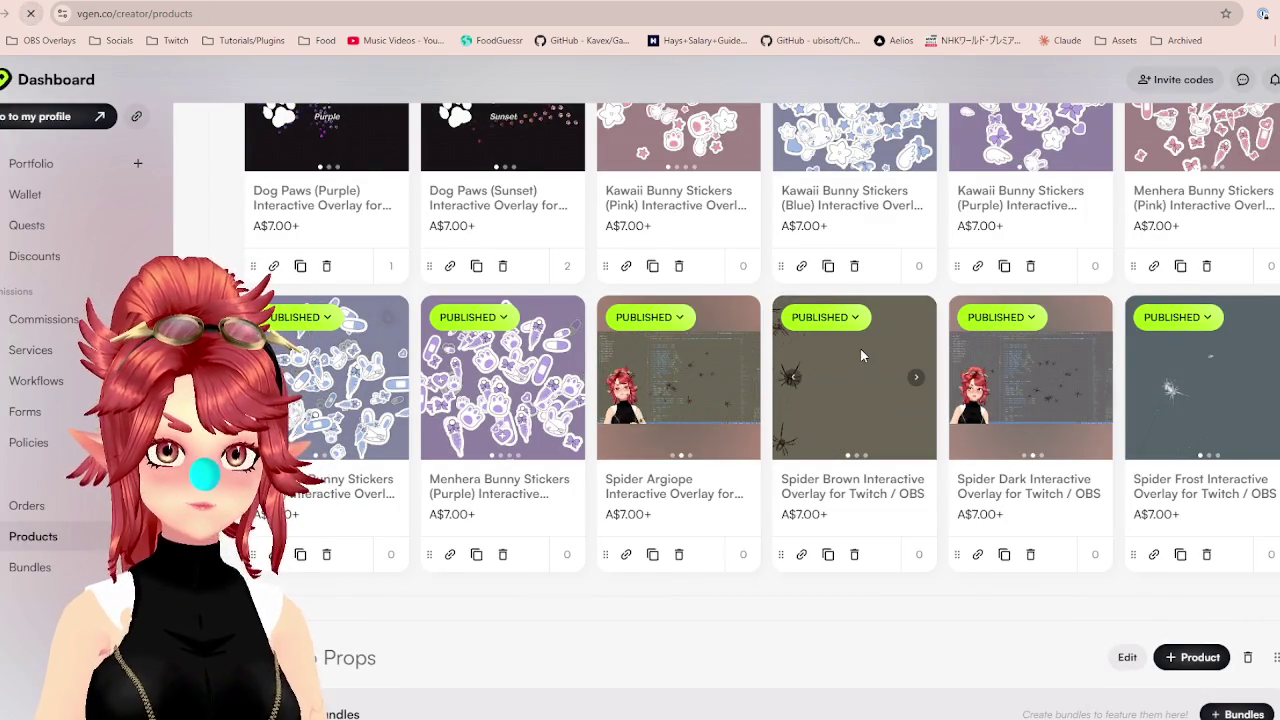
Reload the VGen products page and scroll down to the spider overlay grid.
{"action": "left_click", "coordinate": [30, 14]}
{"action": "scroll", "coordinate": [883, 369], "scroll_direction": "down", "scroll_amount": 5}
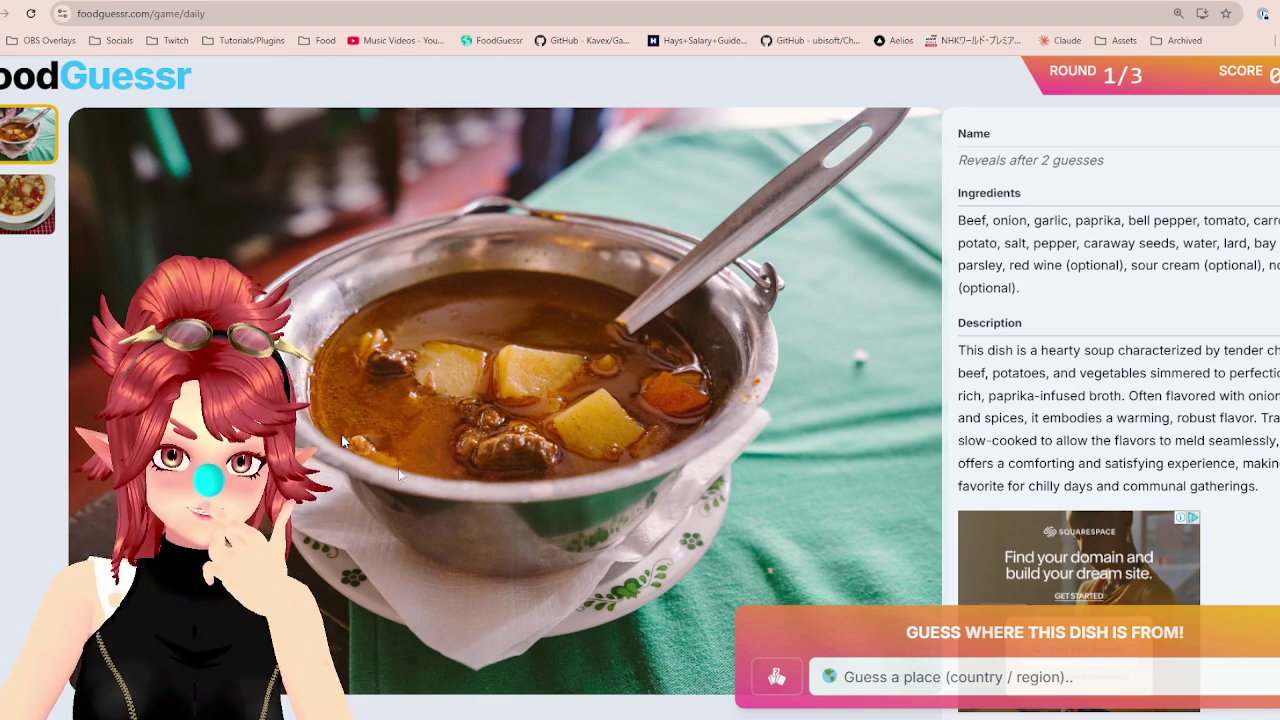
View the soup's second photo and open Google Maps panned over Europe and Asia.
{"action": "left_click", "coordinate": [10, 197]}
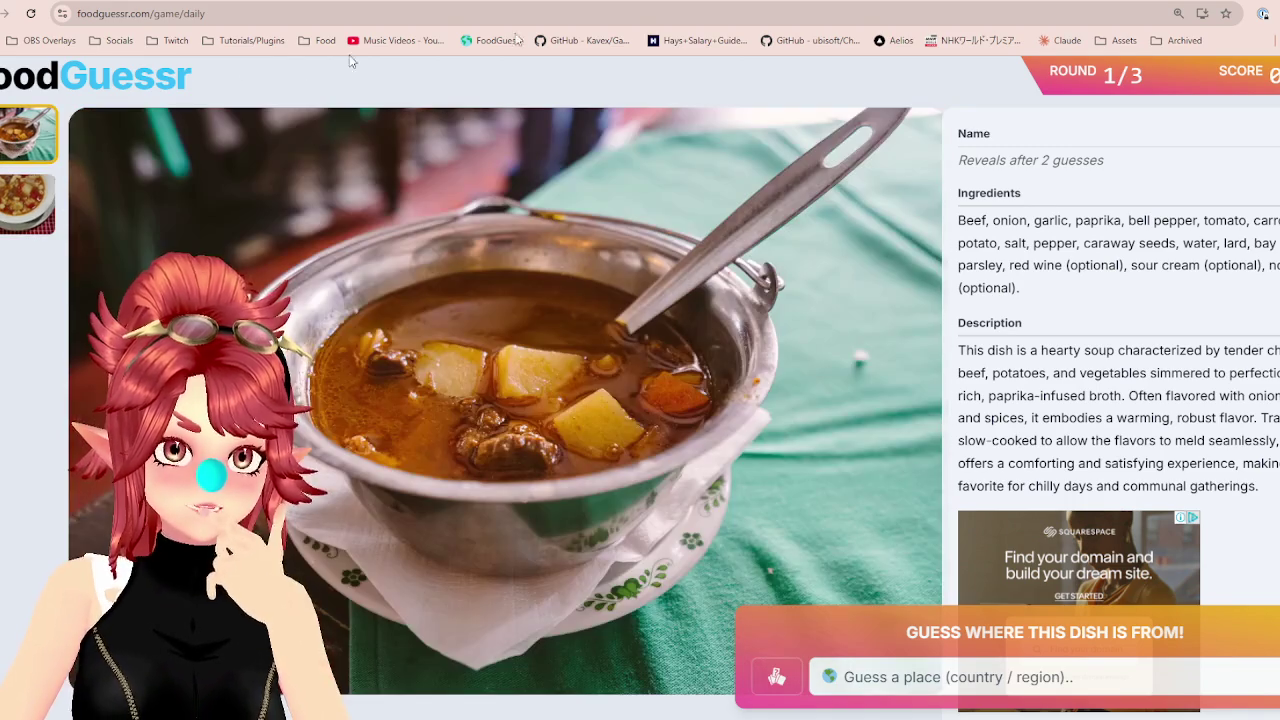
{"action": "key", "text": "ctrl+t"}
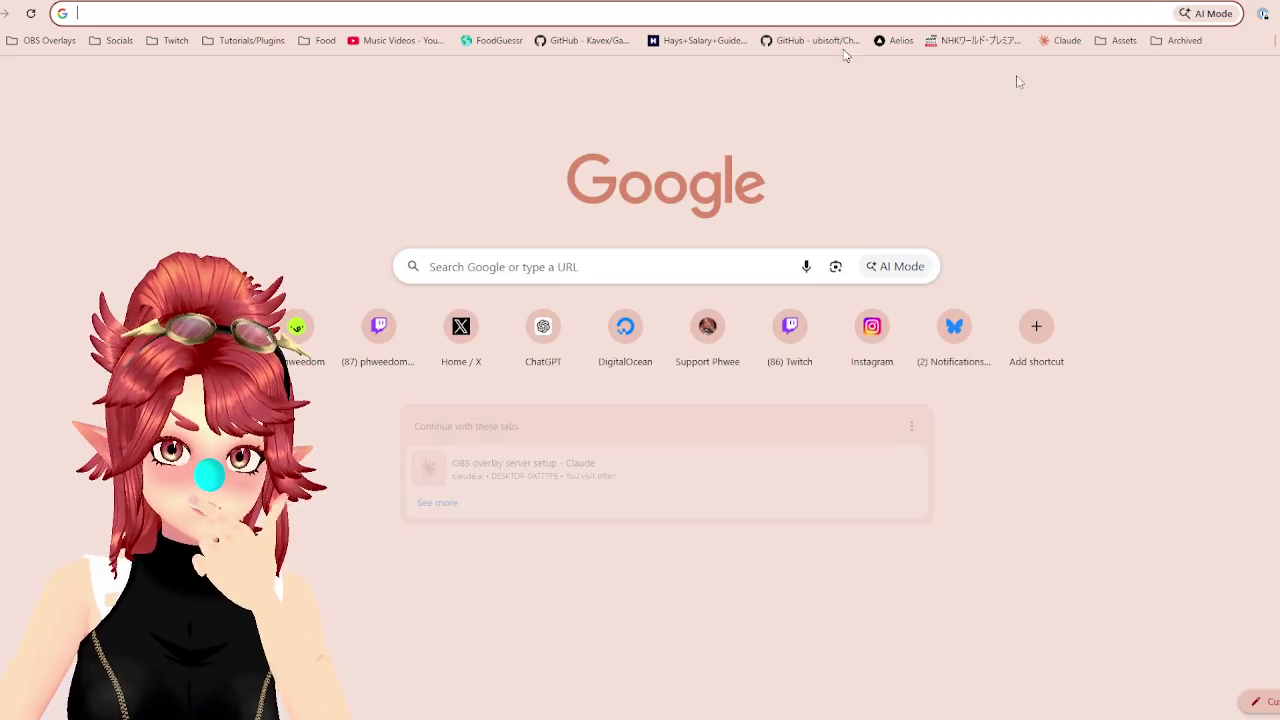
{"action": "left_click", "coordinate": [1279, 79]}
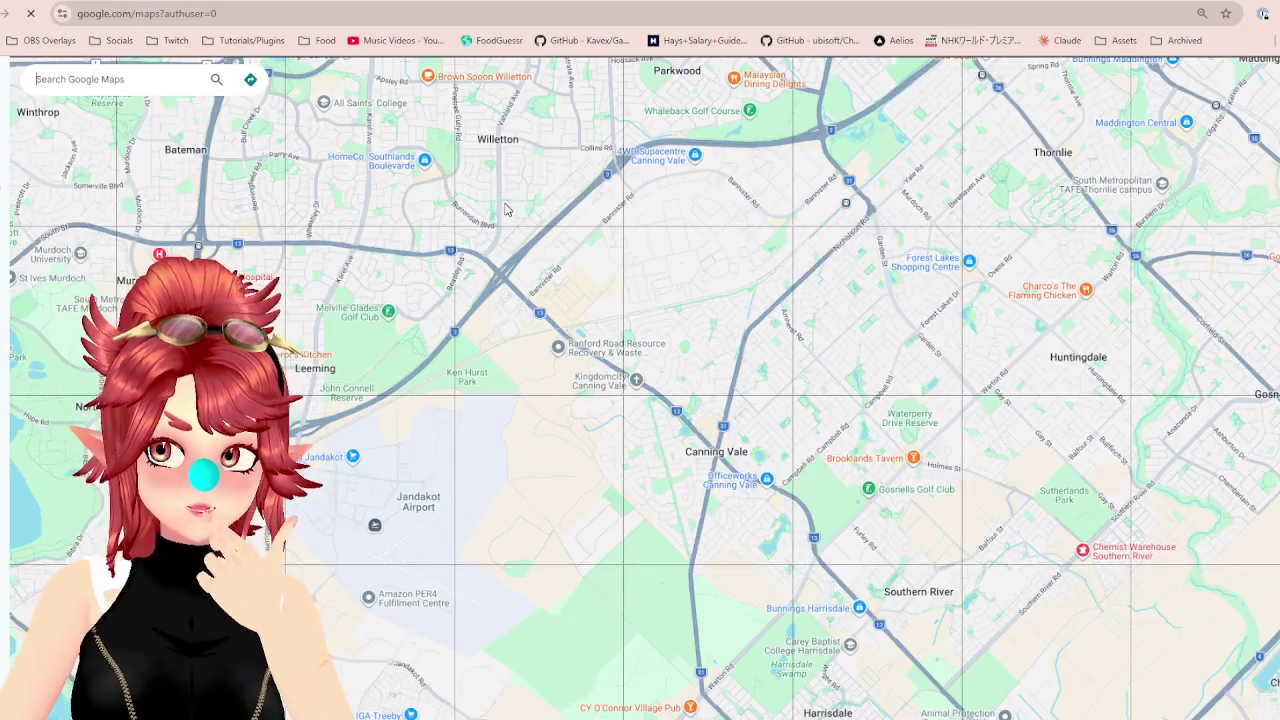
{"action": "scroll", "coordinate": [620, 516], "scroll_direction": "down", "scroll_amount": 5}
{"action": "scroll", "coordinate": [620, 516], "scroll_direction": "down", "scroll_amount": 10}
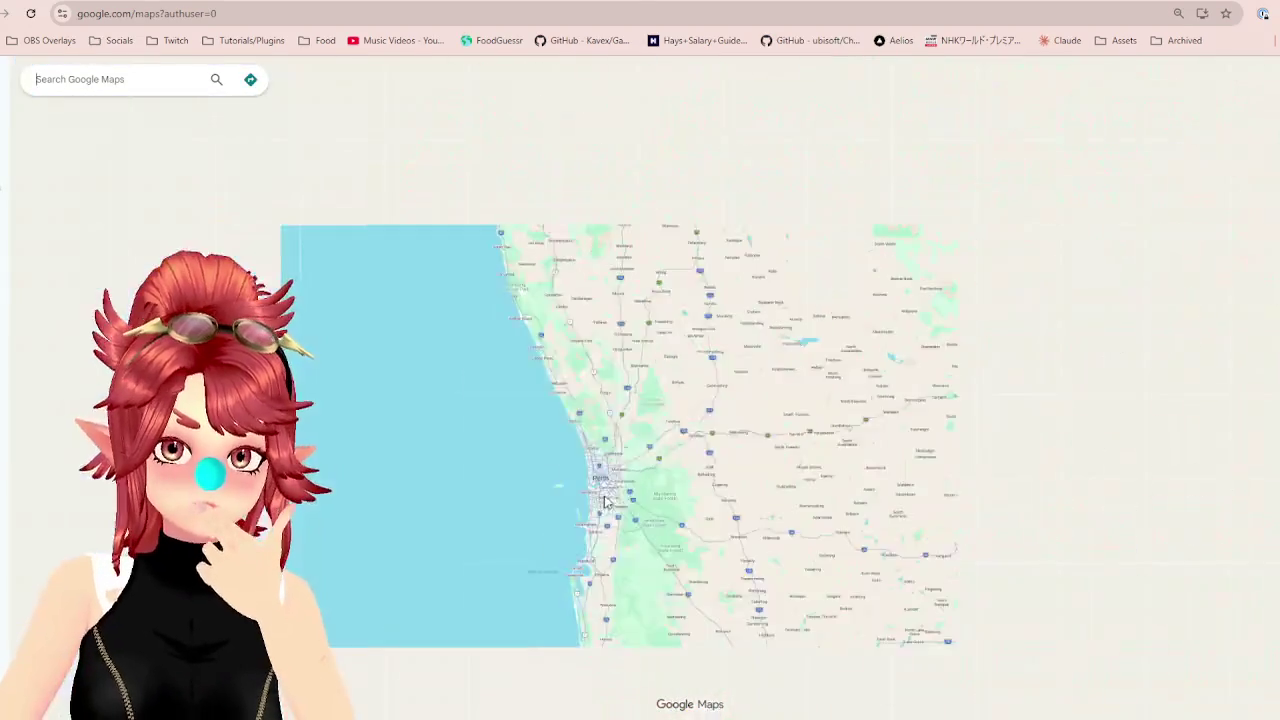
{"action": "scroll", "coordinate": [607, 498], "scroll_direction": "down", "scroll_amount": 3}
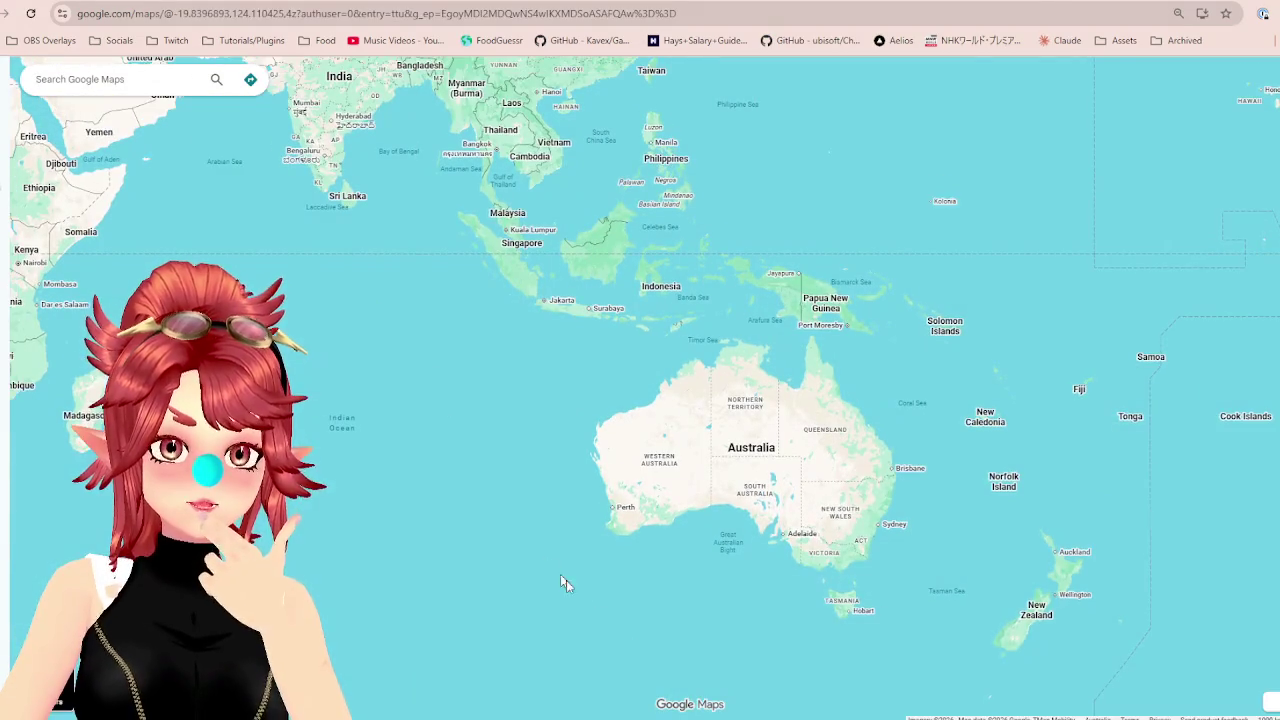
{"action": "left_click_drag", "start_coordinate": [274, 214], "coordinate": [458, 344]}
{"action": "left_click_drag", "start_coordinate": [420, 200], "coordinate": [363, 465]}
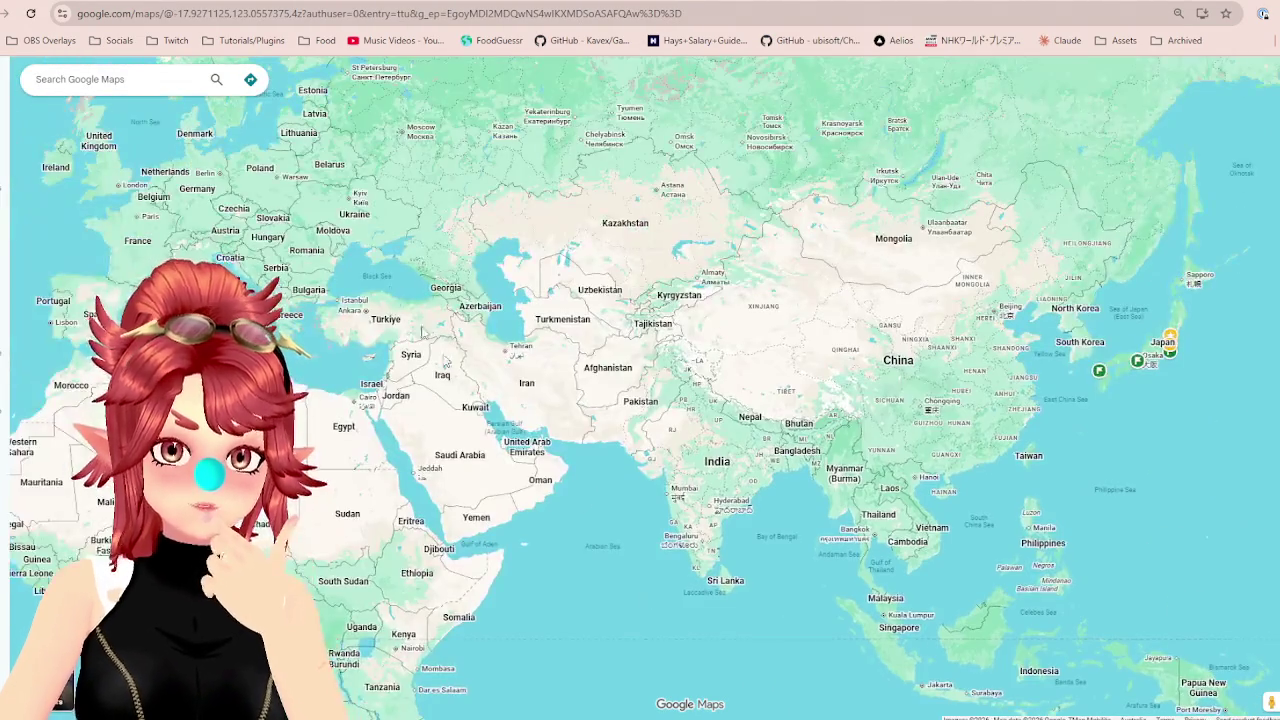
{"action": "left_click_drag", "start_coordinate": [300, 150], "coordinate": [374, 321]}
{"action": "left_click_drag", "start_coordinate": [315, 71], "coordinate": [237, 54]}
Zoom the map into the Black Sea–Caspian region to weigh candidate countries.
{"action": "key", "text": "ctrl+Tab"}
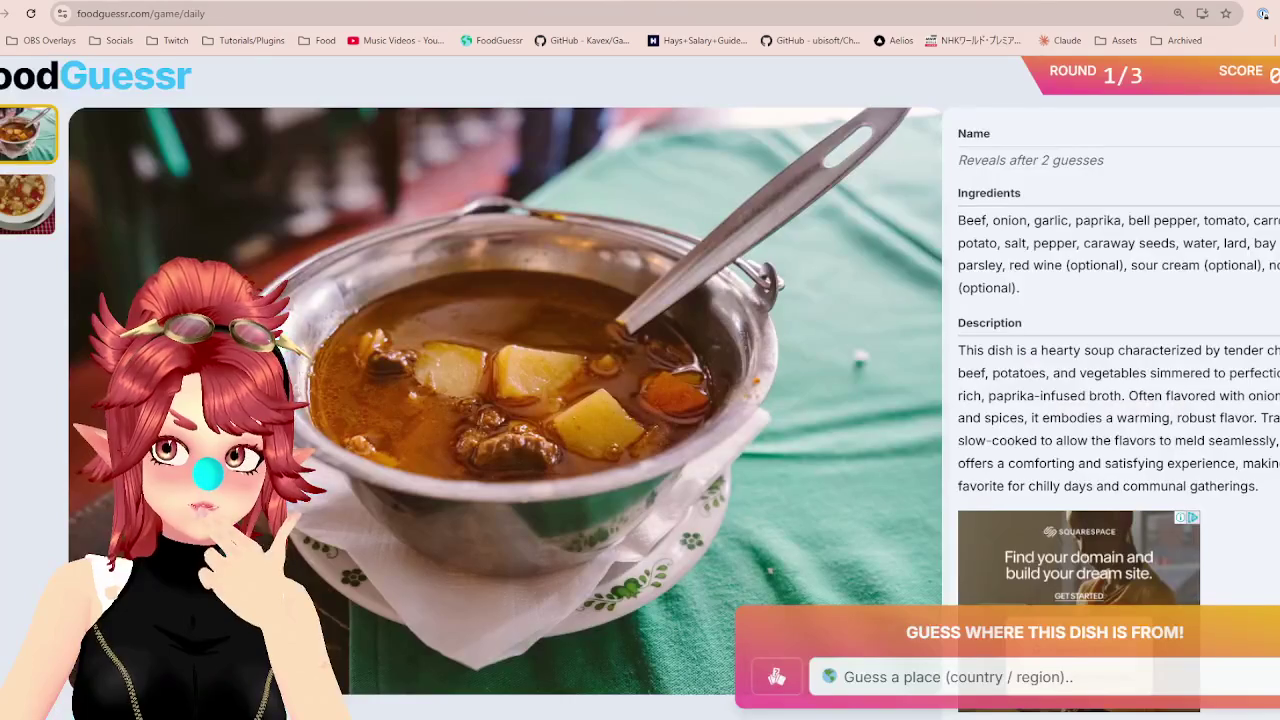
{"action": "key", "text": "ctrl+Tab"}
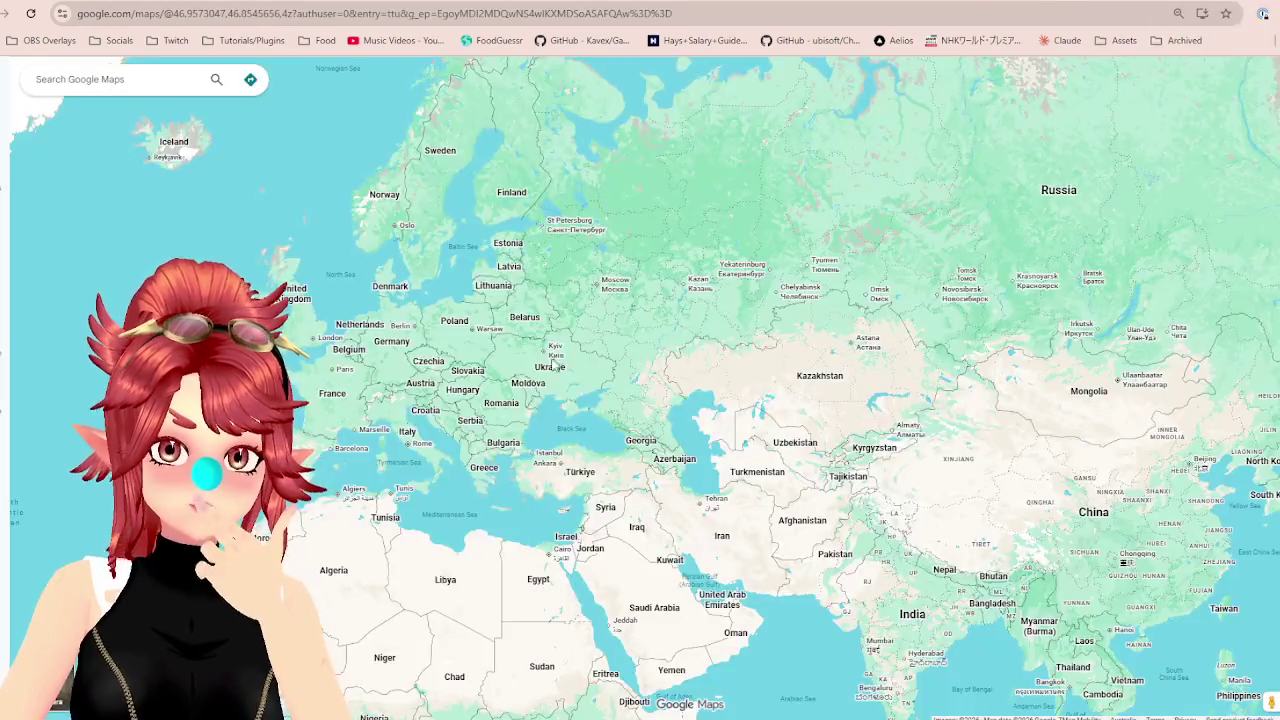
{"action": "scroll", "coordinate": [595, 432], "scroll_direction": "up", "scroll_amount": 2}
{"action": "mouse_move", "coordinate": [595, 432]}
{"action": "left_mouse_down"}
{"action": "mouse_move", "coordinate": [558, 341]}
{"action": "mouse_move", "coordinate": [501, 275]}
{"action": "mouse_move", "coordinate": [419, 285]}
{"action": "mouse_move", "coordinate": [545, 372]}
{"action": "left_mouse_up"}
{"action": "scroll", "coordinate": [563, 311], "scroll_direction": "up", "scroll_amount": 1}
{"action": "scroll", "coordinate": [383, 265], "scroll_direction": "down", "scroll_amount": 1}
{"action": "scroll", "coordinate": [548, 418], "scroll_direction": "up", "scroll_amount": 2}
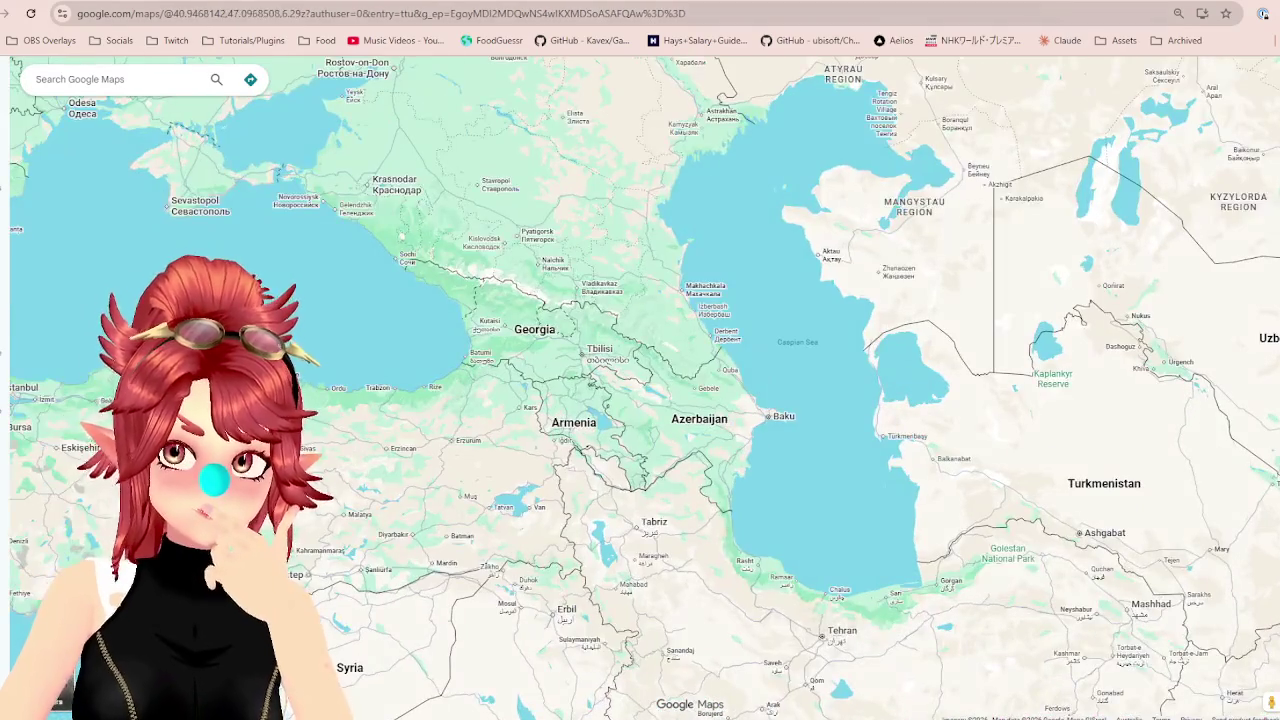
{"action": "key", "text": "ctrl+w"}
Guess Georgia, check the Black Sea and Baltic area, then guess Ukraine.
{"action": "left_click", "coordinate": [952, 677]}
{"action": "type", "text": "ge"}
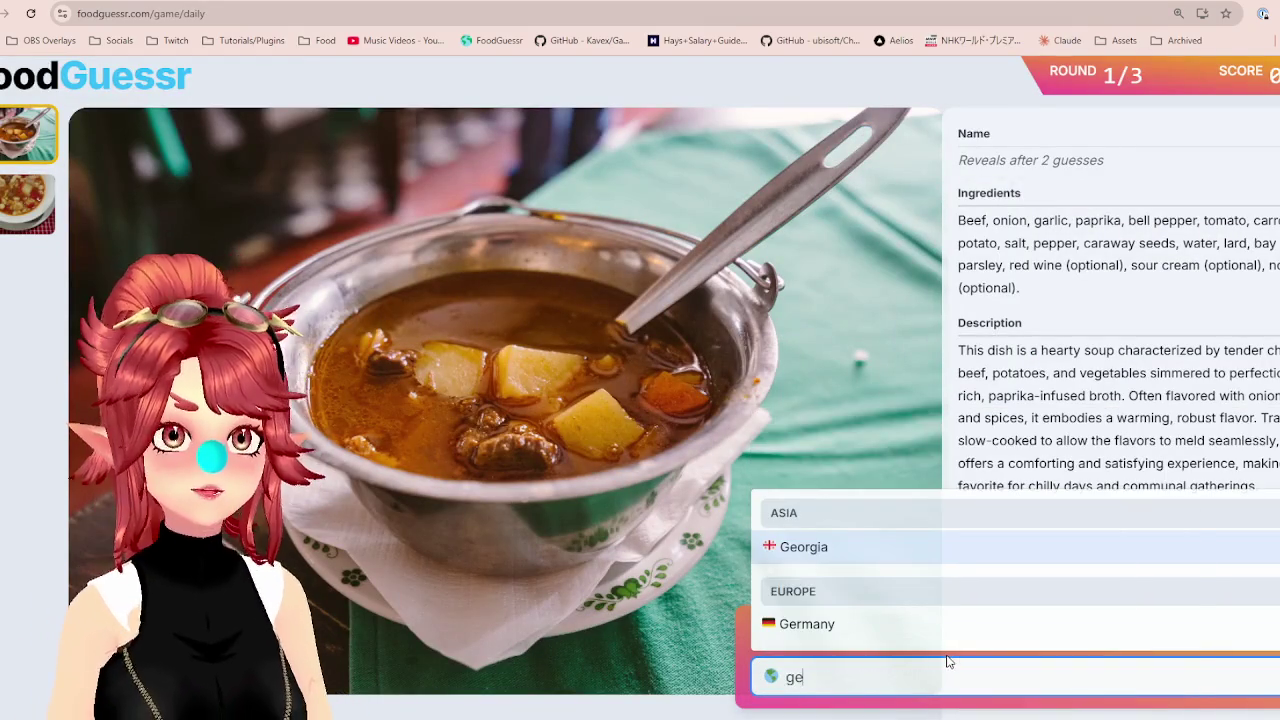
{"action": "left_click", "coordinate": [839, 547]}
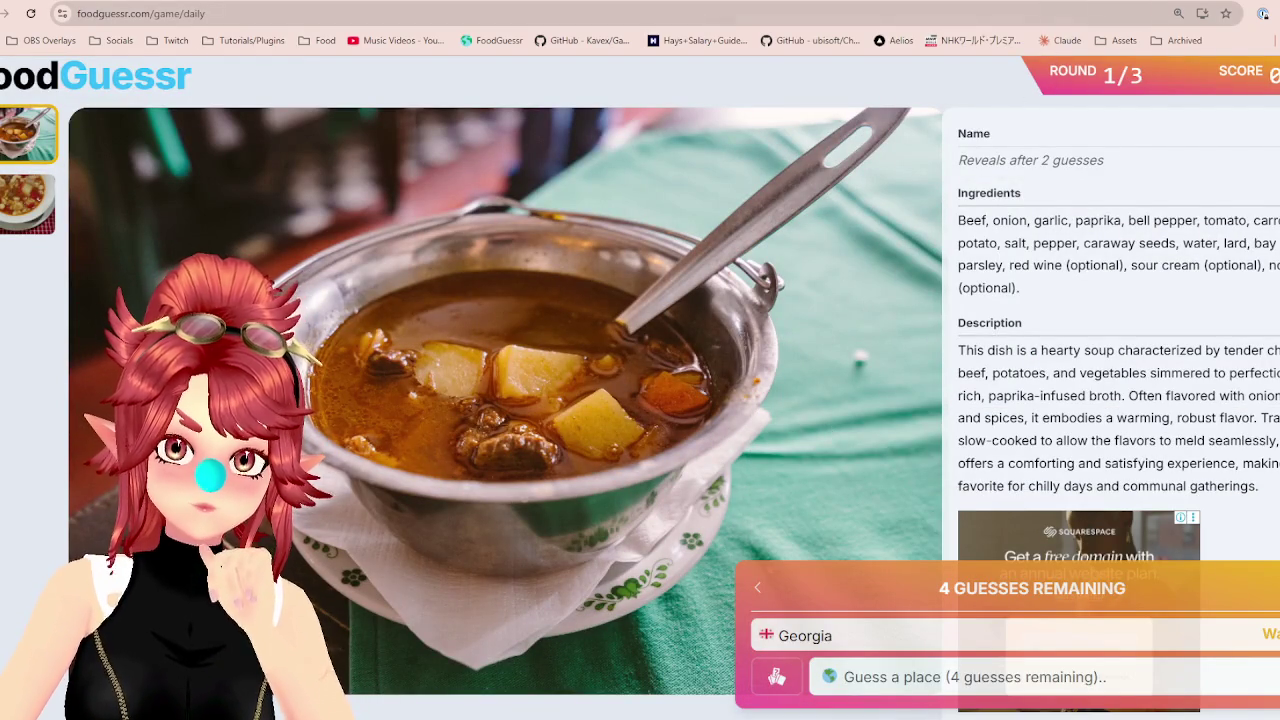
{"action": "key", "text": "ctrl+Tab"}
{"action": "left_click_drag", "start_coordinate": [470, 308], "coordinate": [1056, 633]}
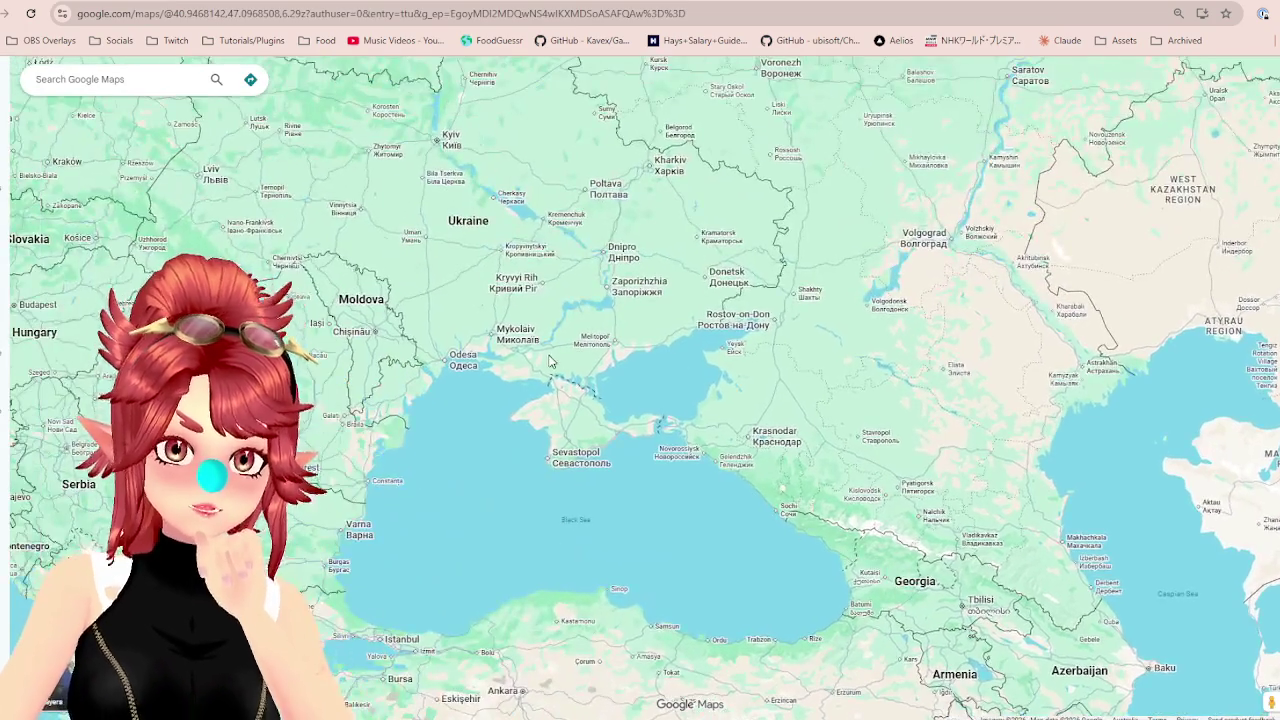
{"action": "scroll", "coordinate": [512, 280], "scroll_direction": "down", "scroll_amount": 2}
{"action": "left_click_drag", "start_coordinate": [512, 280], "coordinate": [622, 360]}
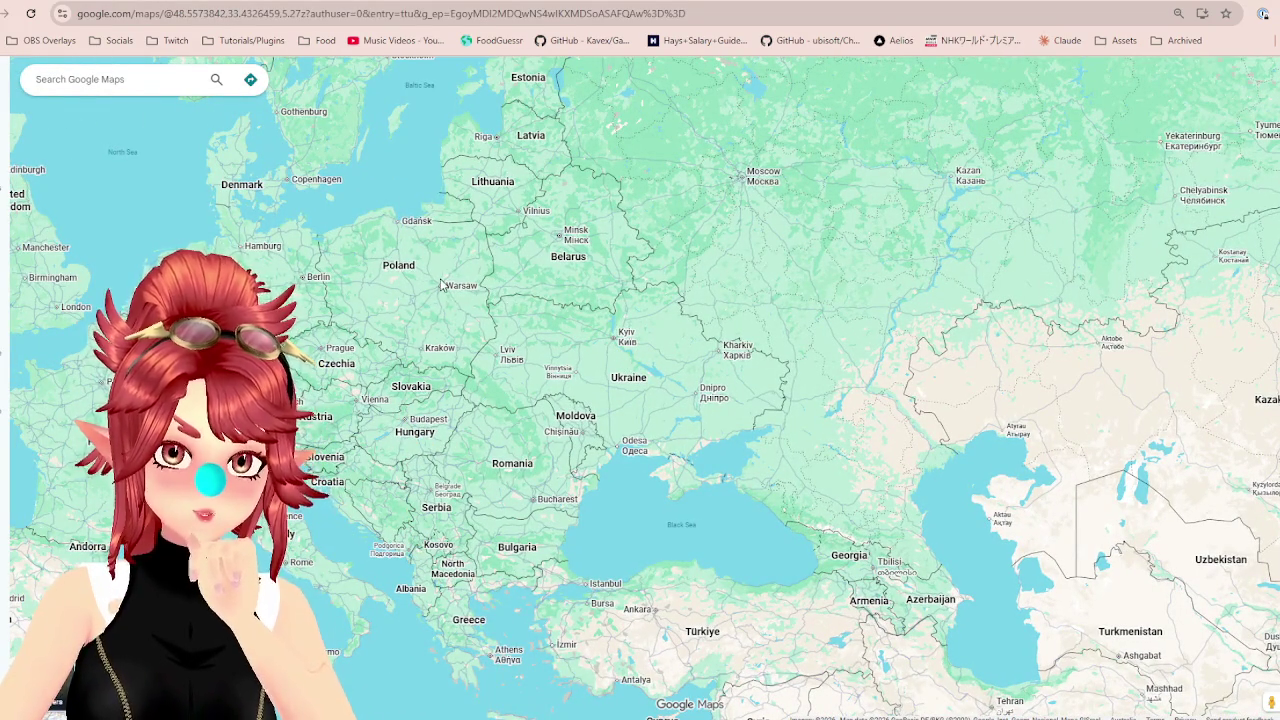
{"action": "key", "text": "ctrl+Tab"}
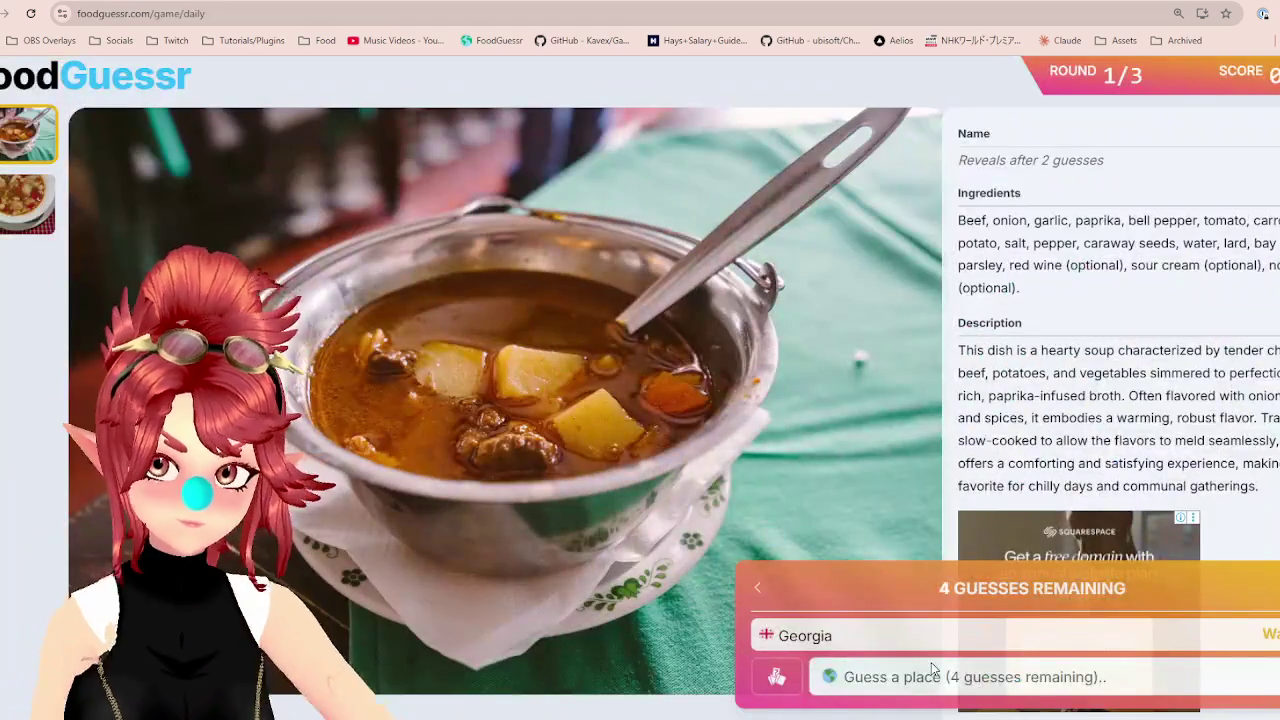
{"action": "type", "text": "uk"}
{"action": "left_click", "coordinate": [851, 596]}
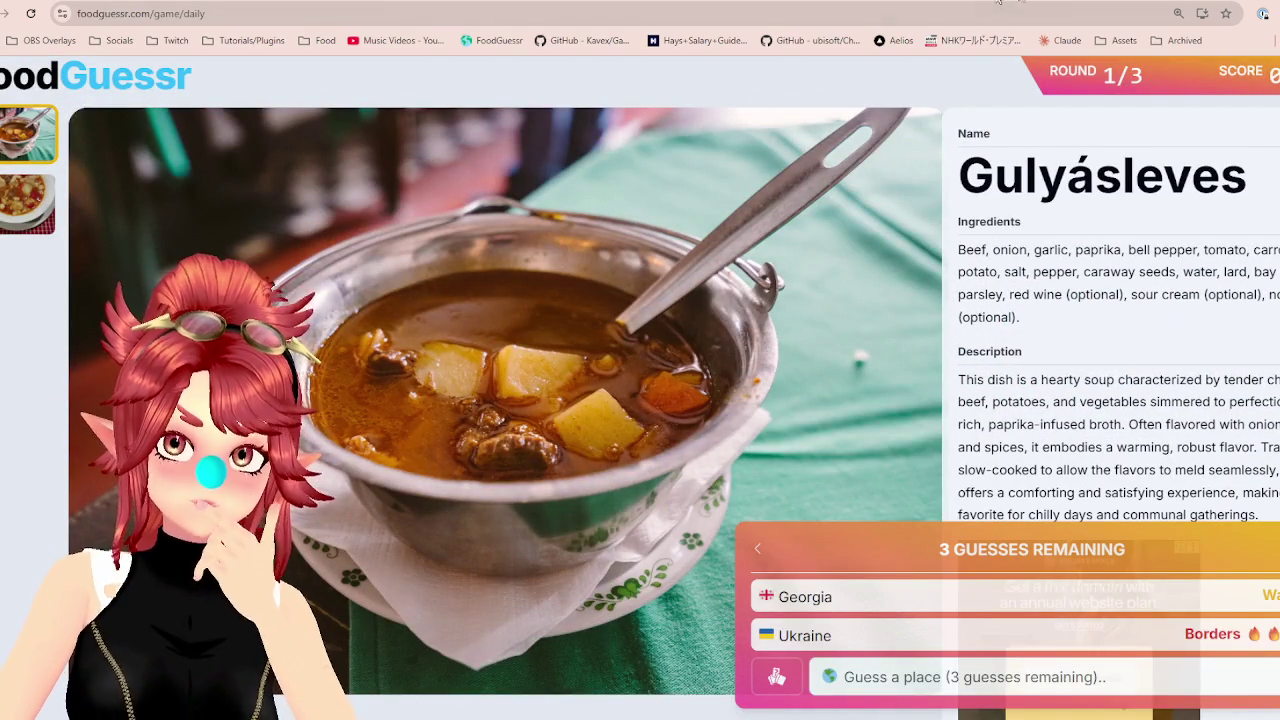
Compare the Eastern Europe map for countries neighbouring Ukraine.
{"action": "key", "text": "ctrl+Tab"}
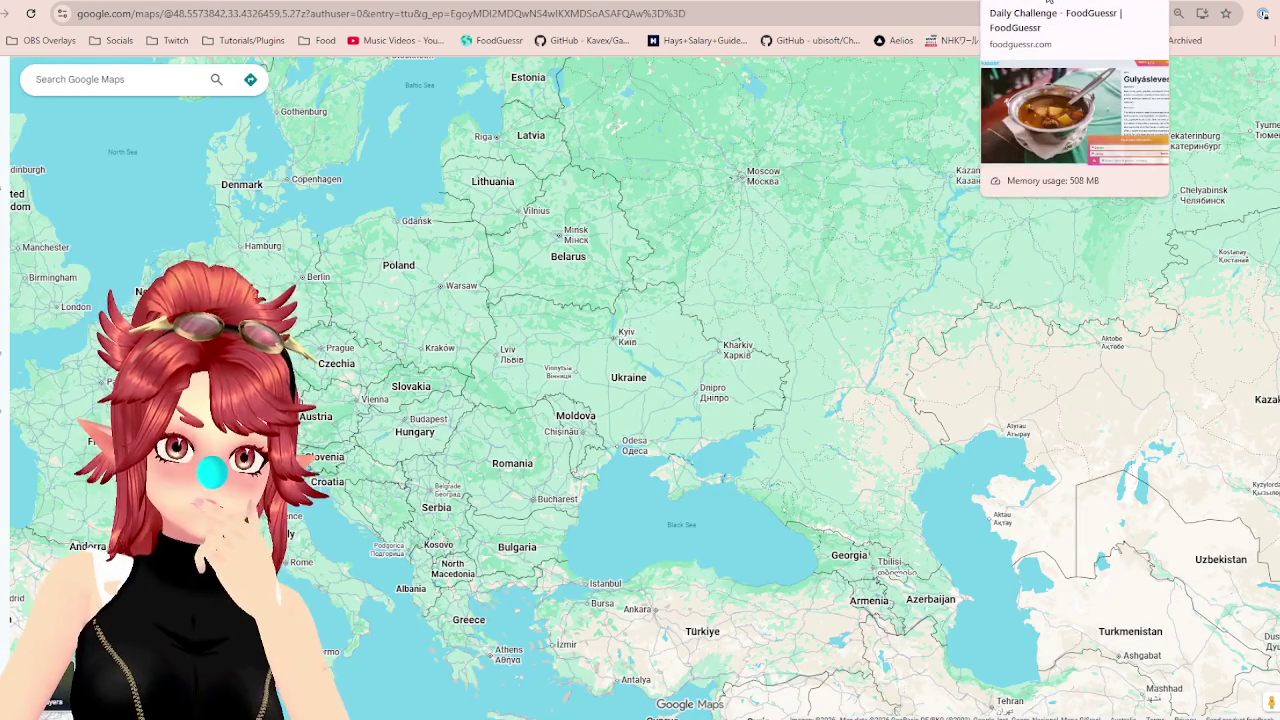
{"action": "left_click", "coordinate": [1048, 2]}
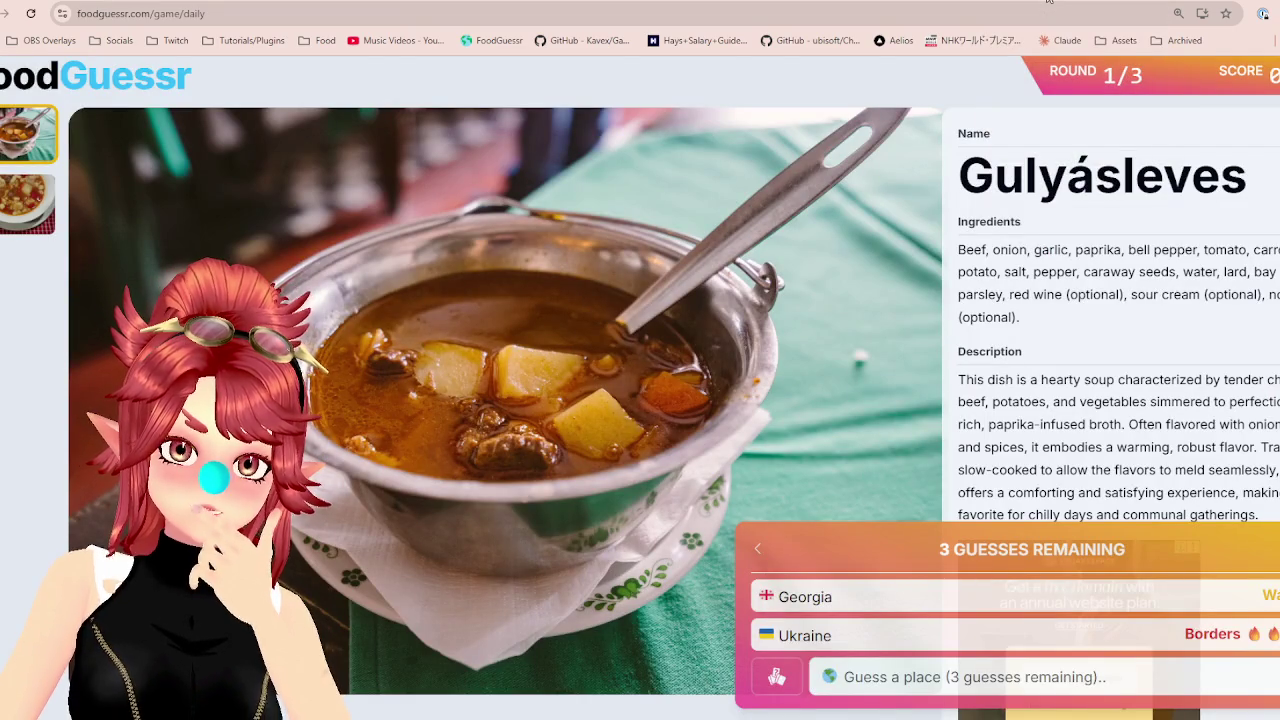
{"action": "key", "text": "ctrl+Tab"}
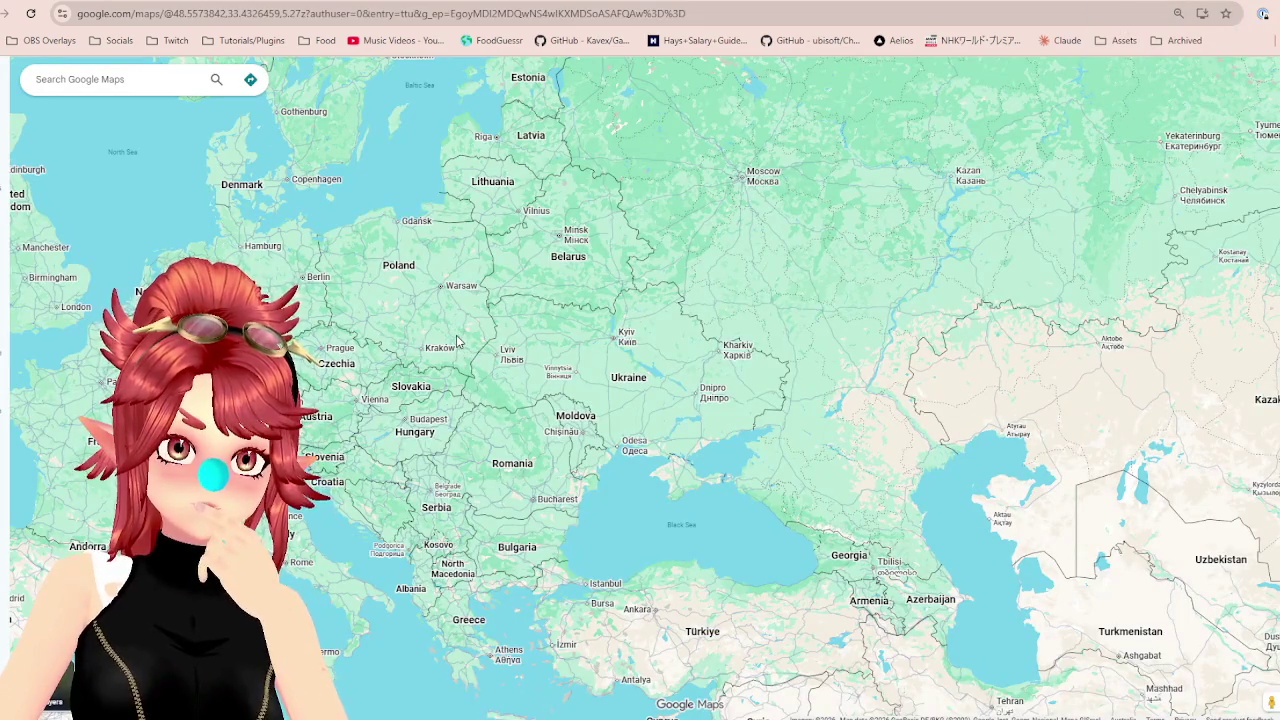
{"action": "key", "text": "ctrl+shift+Tab"}
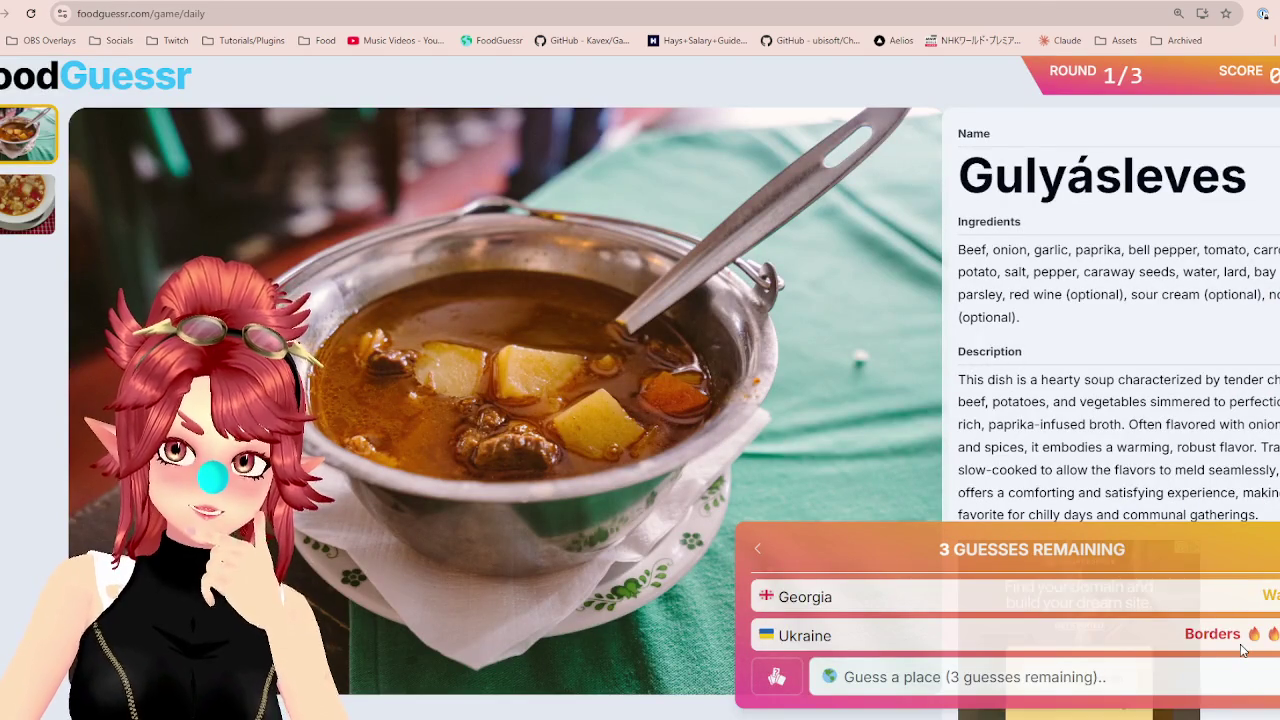
{"action": "key", "text": "ctrl+Tab"}
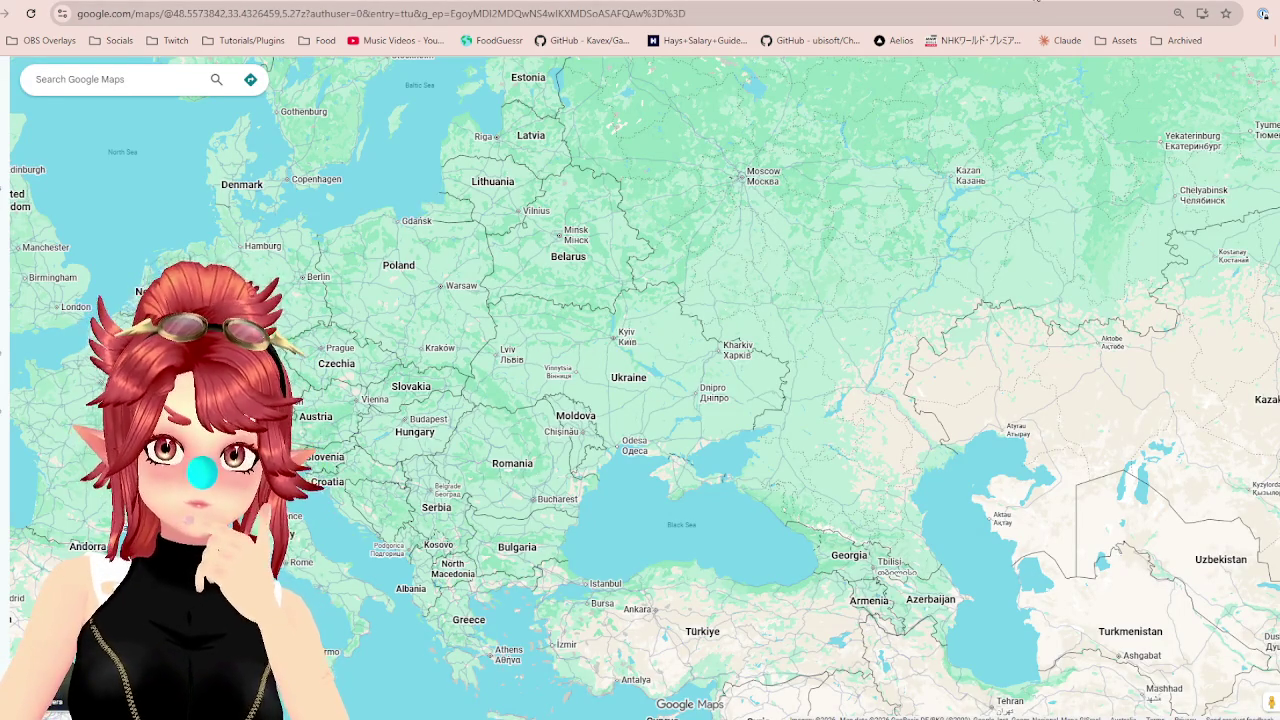
{"action": "key", "text": "ctrl+Tab"}
Guess Slovakia for the goulash soup and recheck the map.
{"action": "left_click", "coordinate": [966, 685]}
{"action": "type", "text": "sl"}
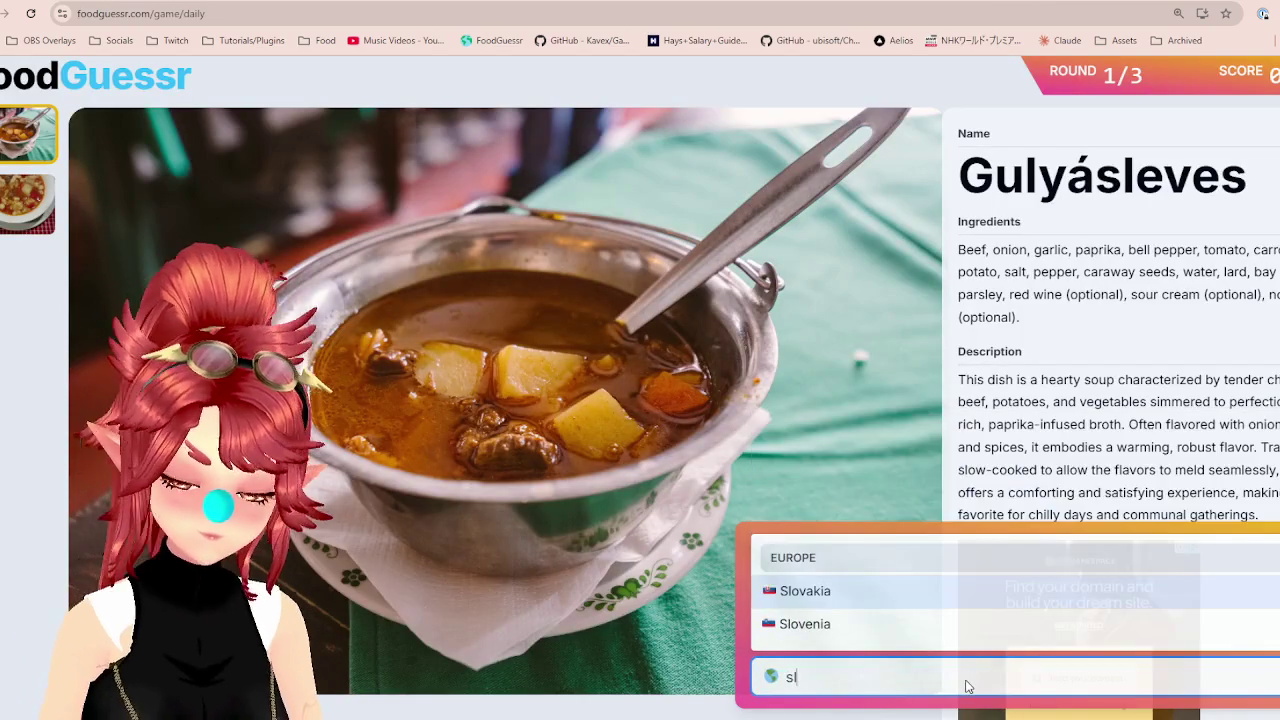
{"action": "left_click", "coordinate": [890, 594]}
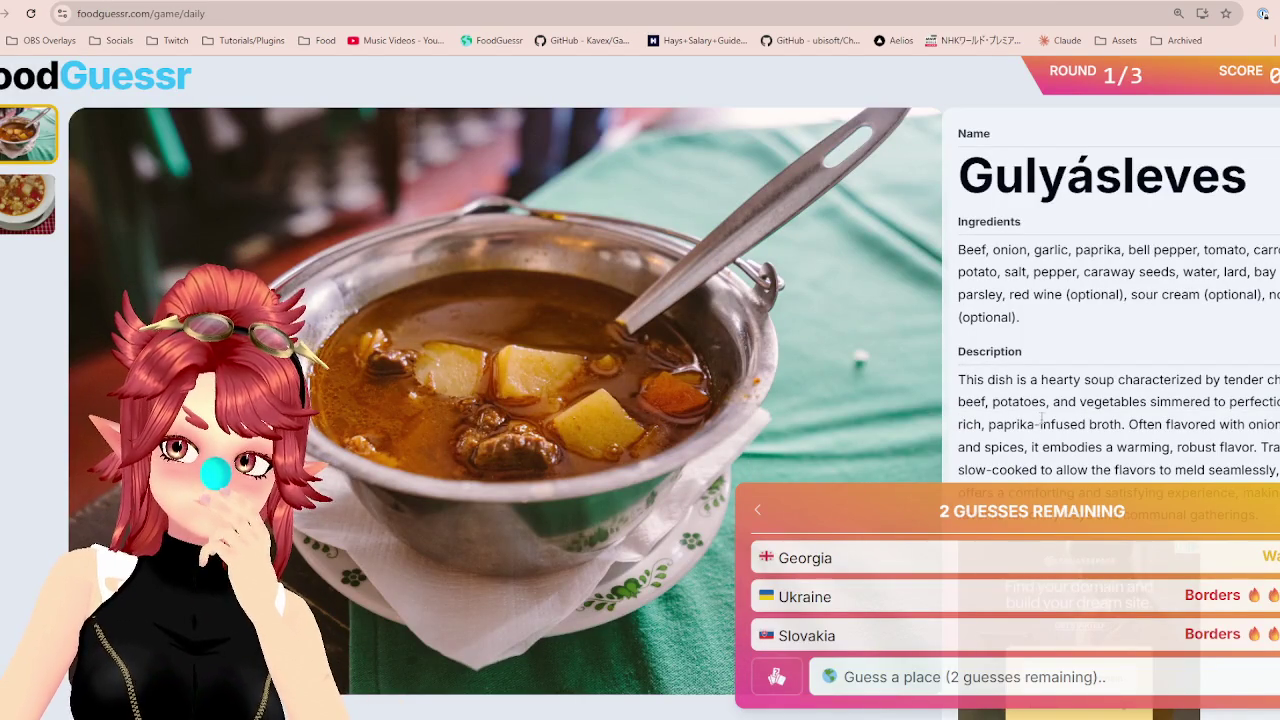
{"action": "key", "text": "ctrl+Tab"}
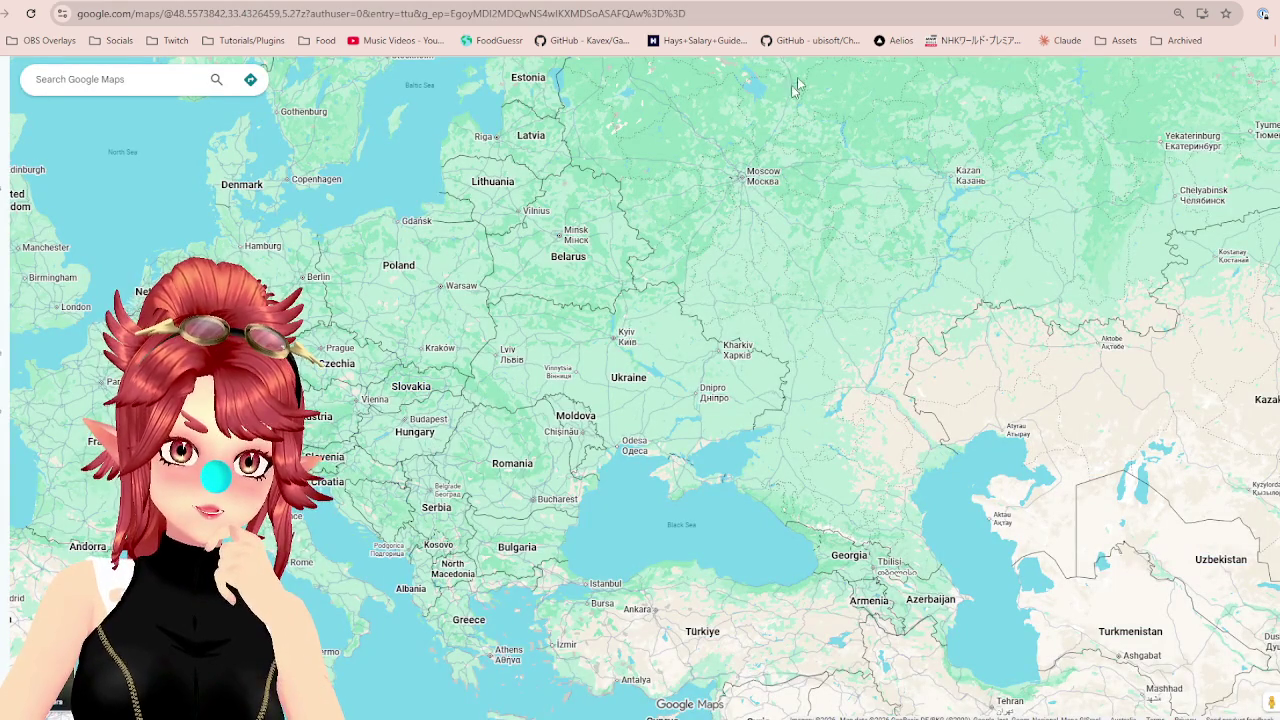
{"action": "key", "text": "ctrl+shift+Tab"}
Guess Hungary to solve the round for 3,500 points, vote Yum, and start round two.
{"action": "left_click", "coordinate": [1025, 680]}
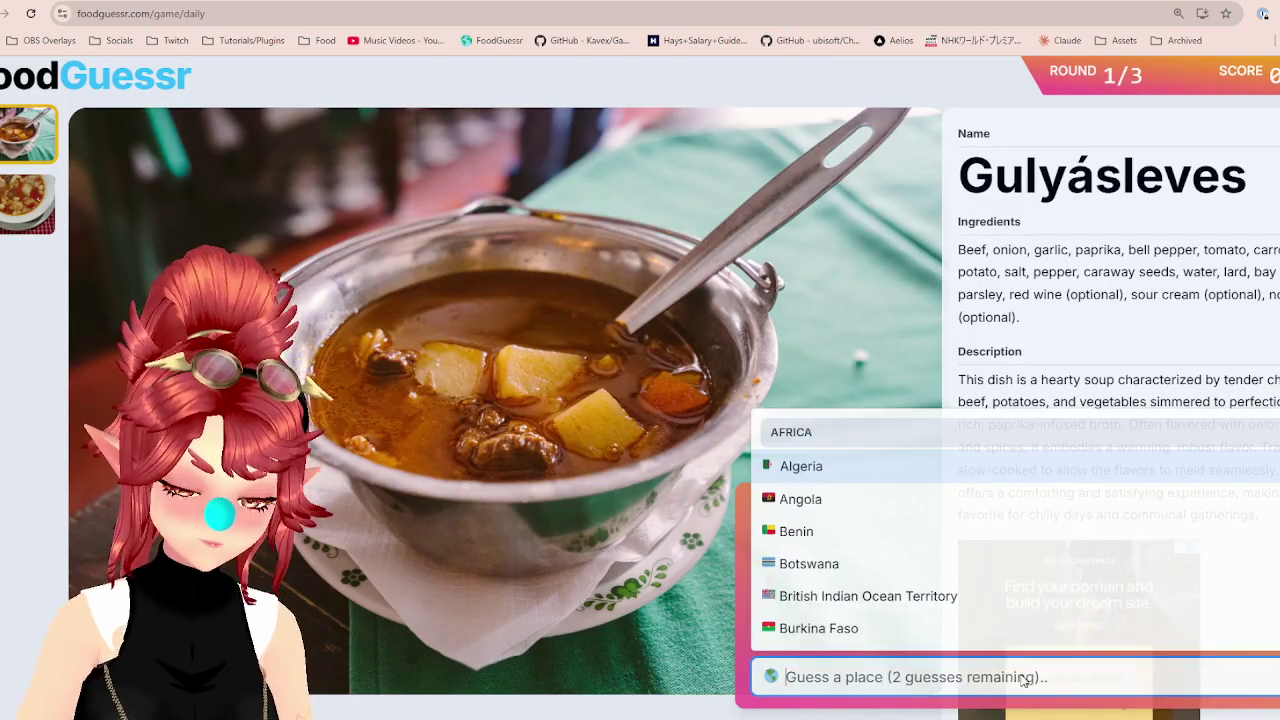
{"action": "type", "text": "Hun"}
{"action": "left_click", "coordinate": [856, 624]}
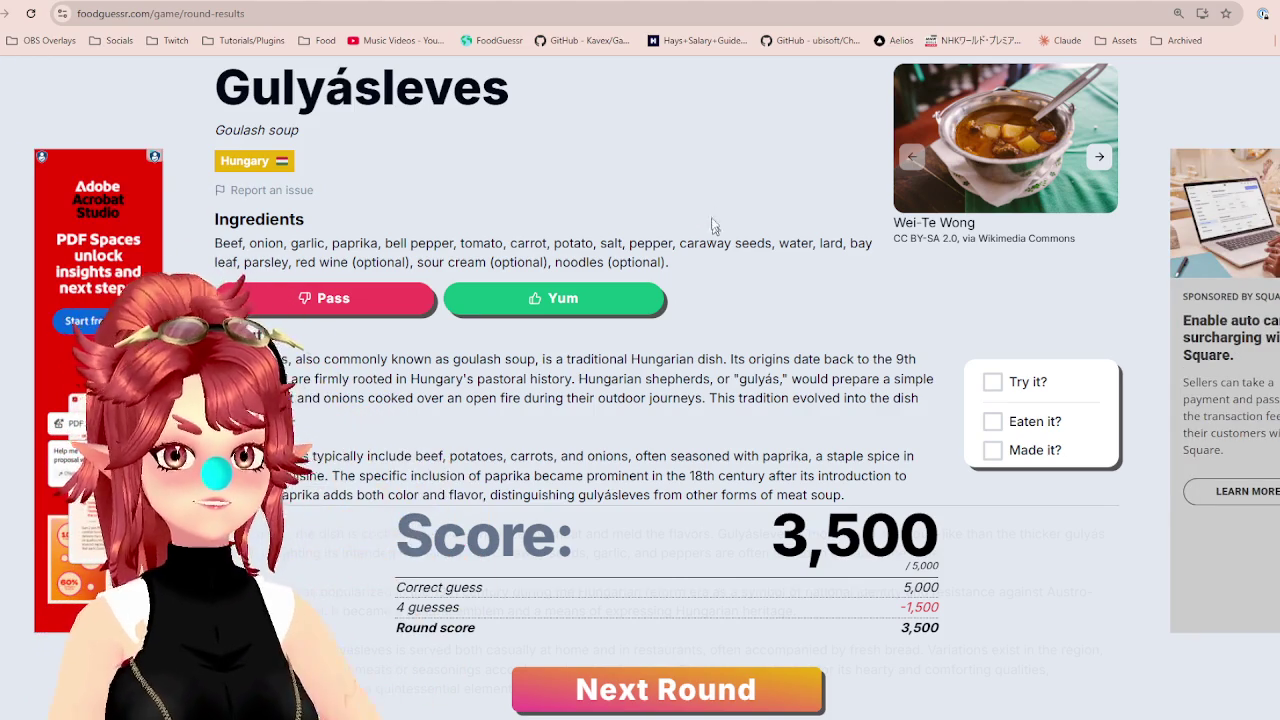
{"action": "left_click", "coordinate": [598, 300]}
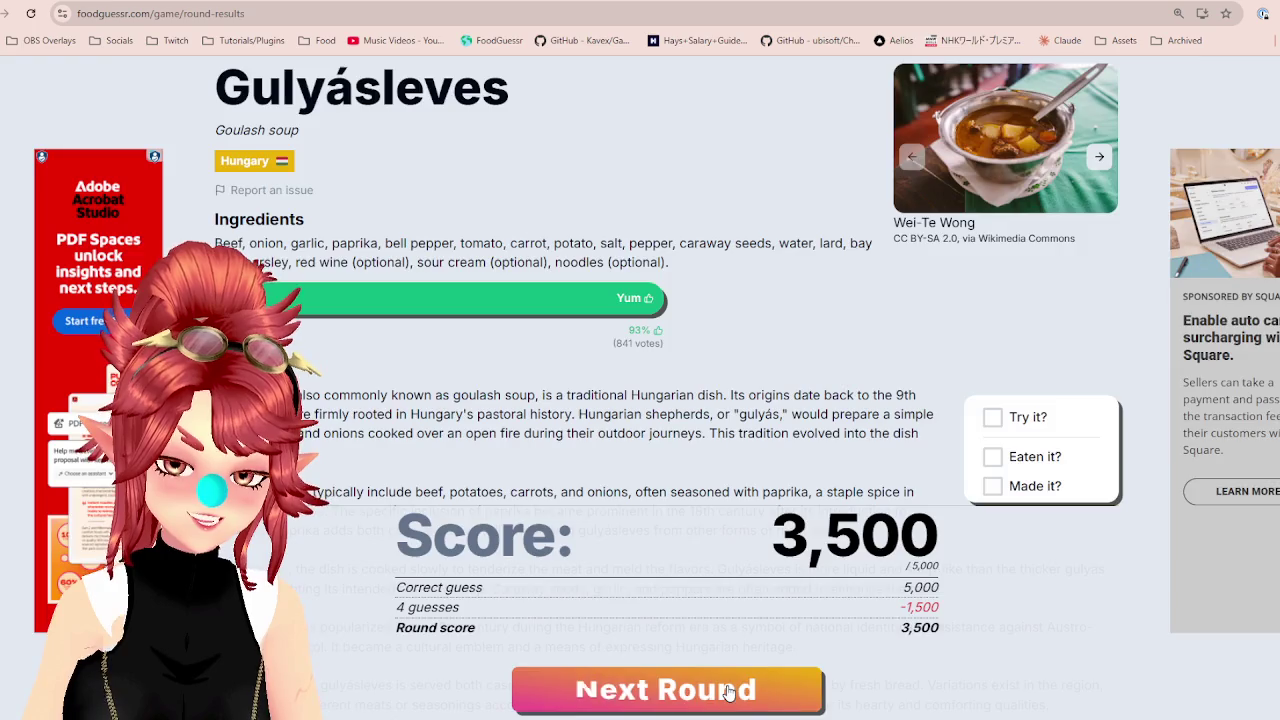
{"action": "left_click", "coordinate": [595, 690]}
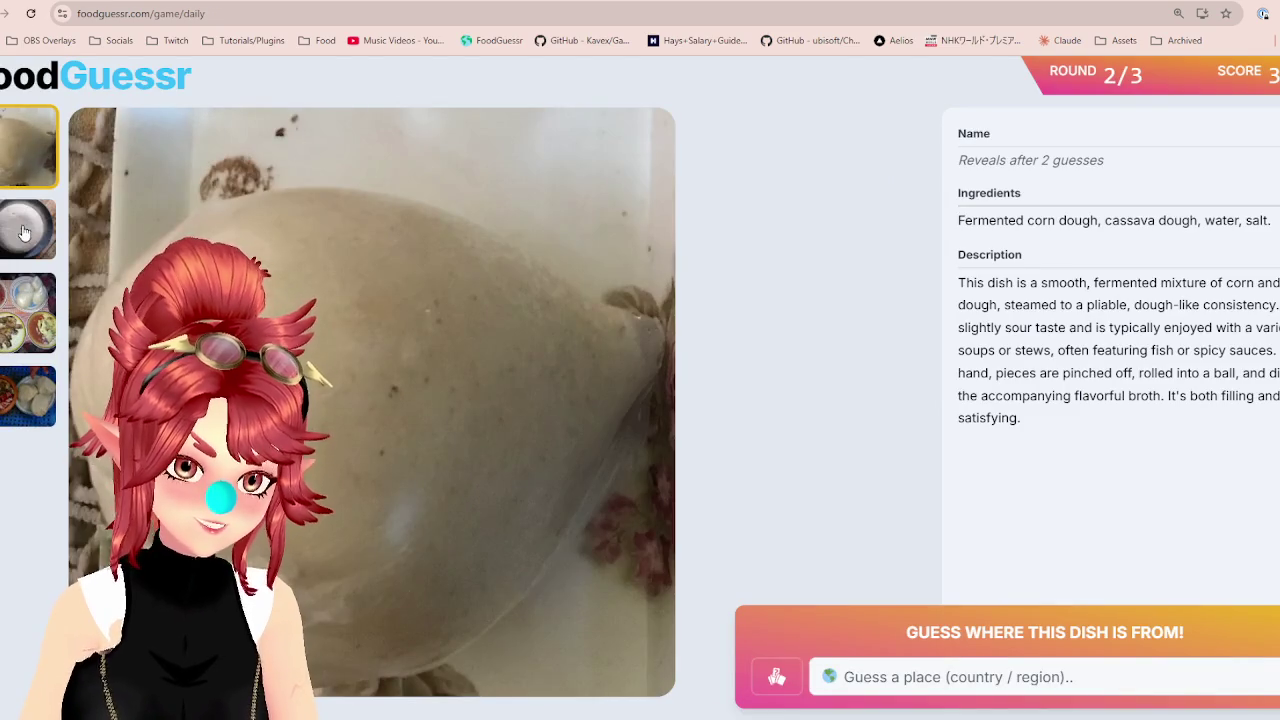
View the second, third and fourth photos of the corn dough dish, then flip back to the first.
{"action": "left_click", "coordinate": [25, 232]}
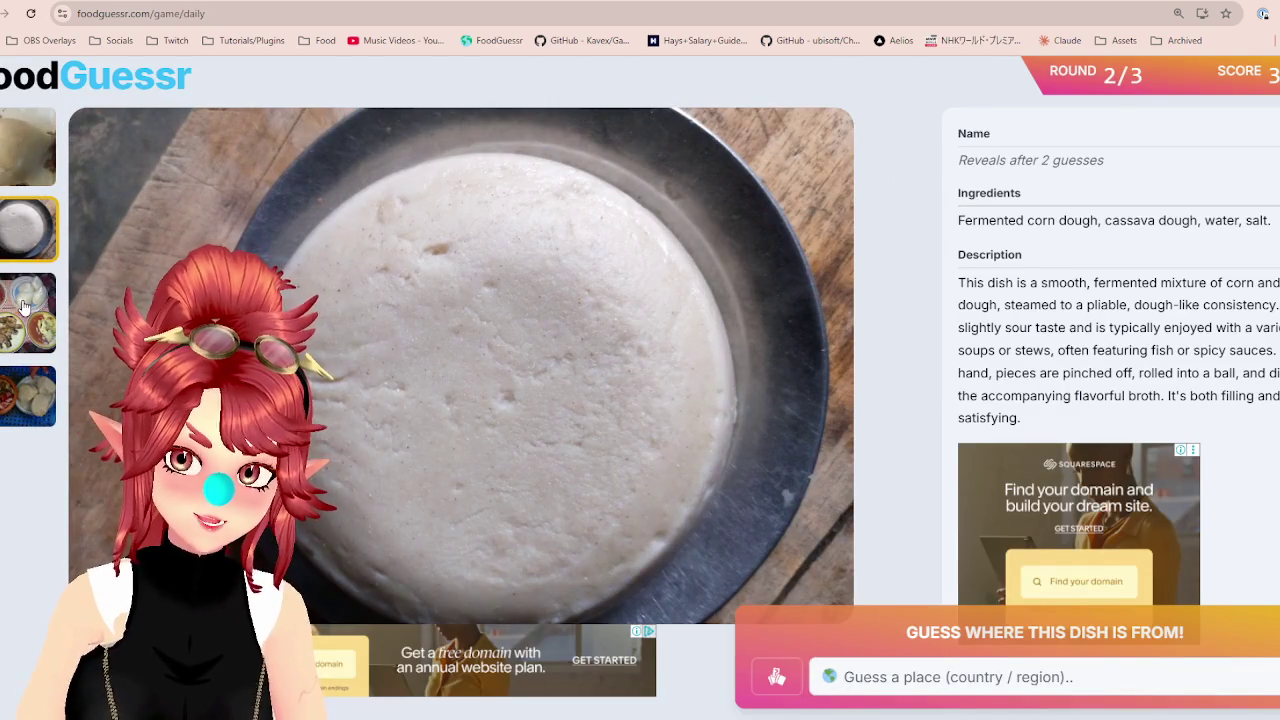
{"action": "left_click", "coordinate": [25, 315]}
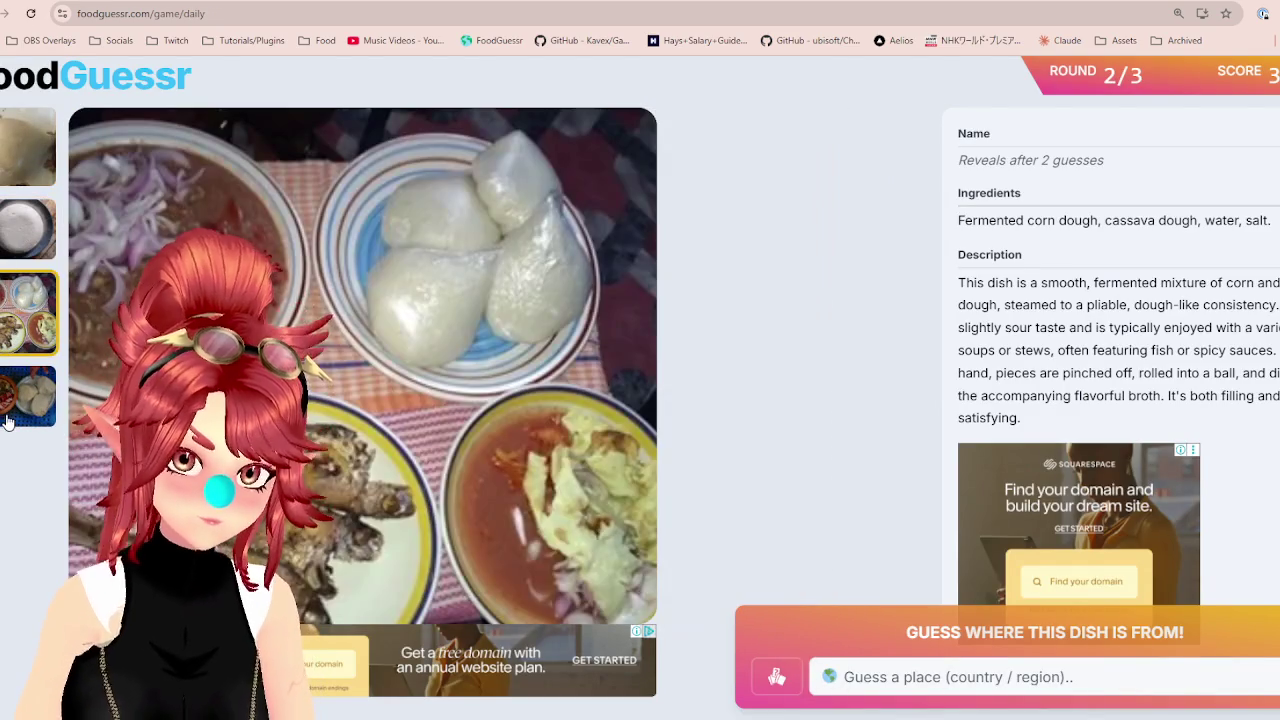
{"action": "left_click", "coordinate": [17, 421]}
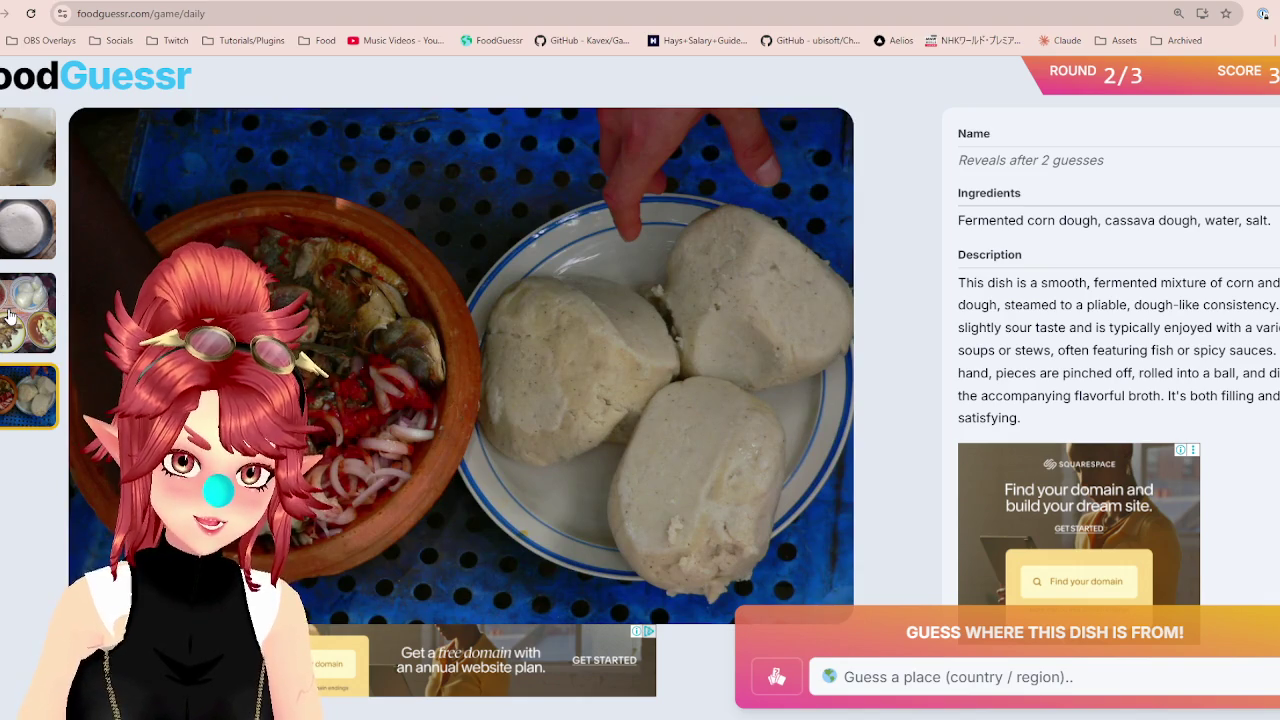
{"action": "left_click", "coordinate": [24, 297]}
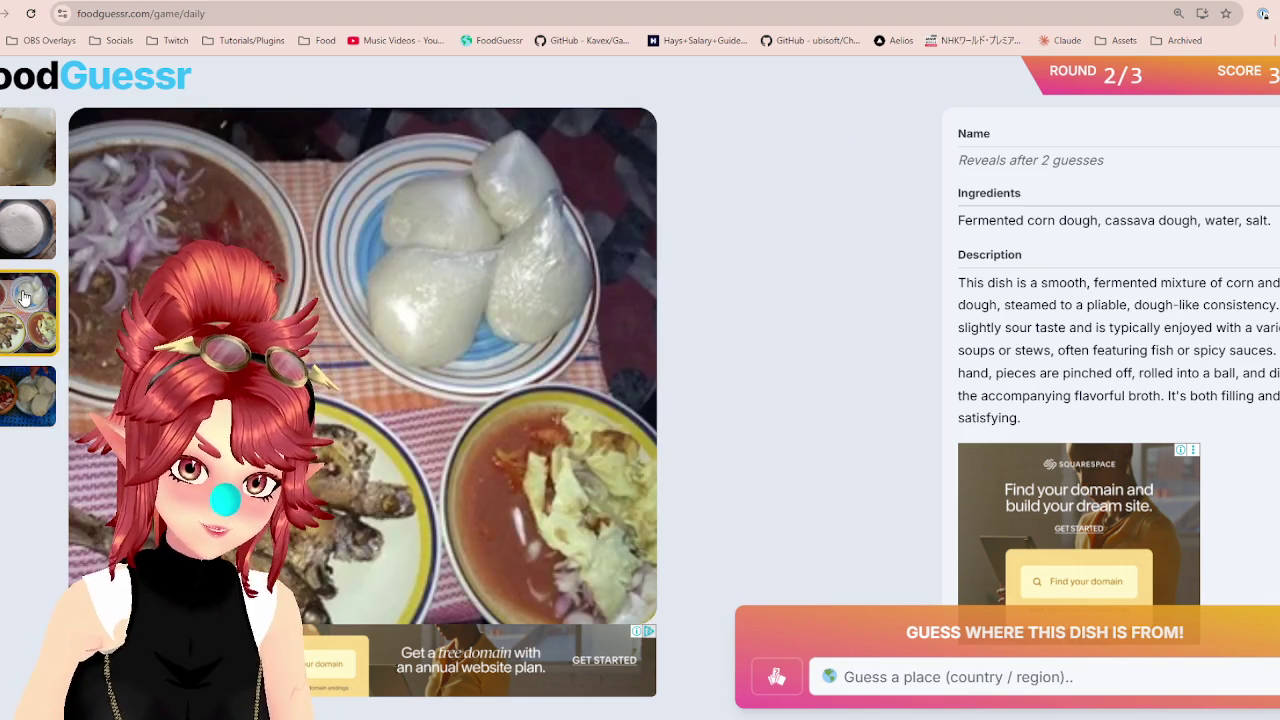
{"action": "left_click", "coordinate": [22, 228]}
{"action": "left_click", "coordinate": [12, 294]}
{"action": "left_click", "coordinate": [10, 240]}
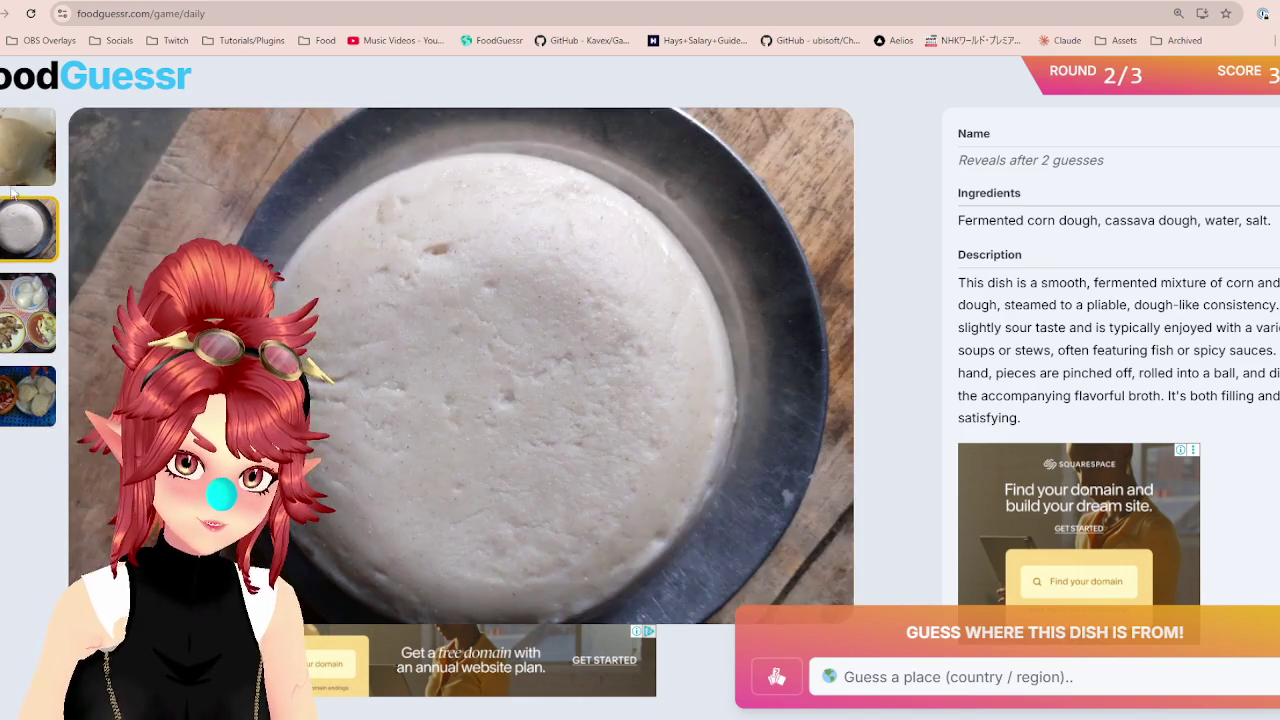
{"action": "left_click", "coordinate": [7, 158]}
Re-examine the third and fourth photos, then zoom Google Maps out over Europe, Africa and Asia.
{"action": "left_click", "coordinate": [4, 232]}
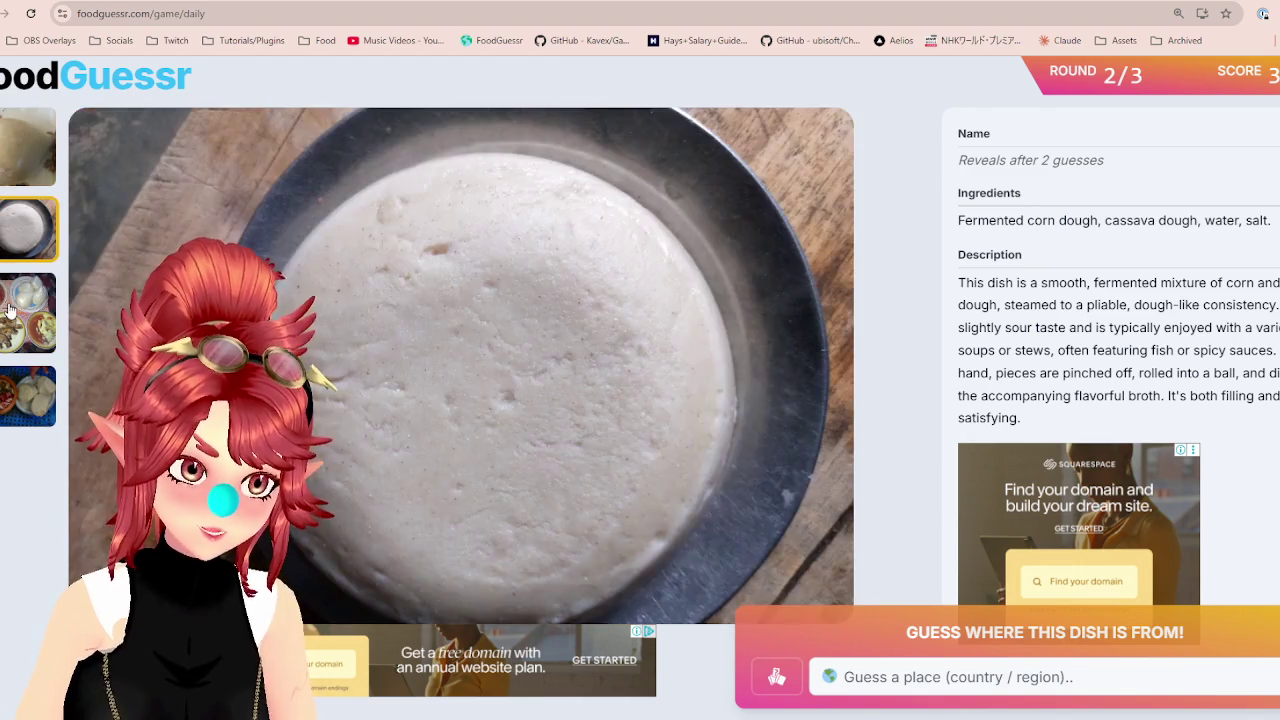
{"action": "left_click", "coordinate": [12, 312]}
{"action": "left_click", "coordinate": [30, 395]}
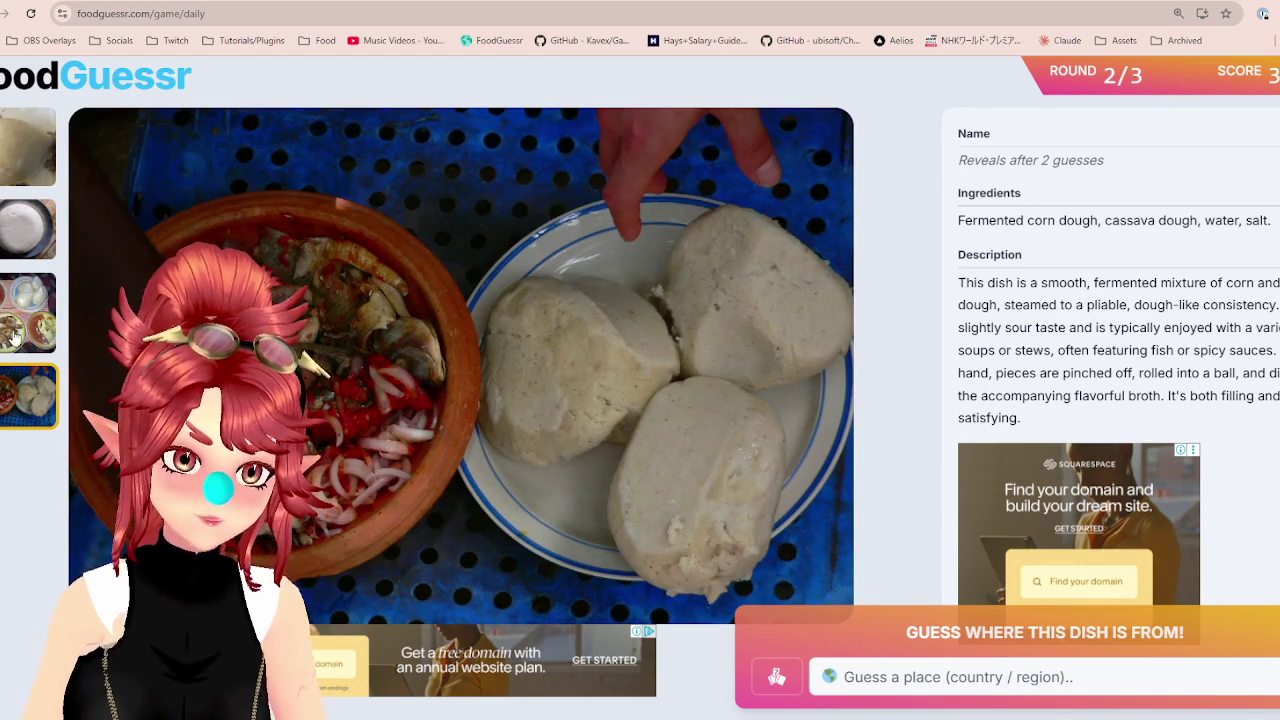
{"action": "left_click", "coordinate": [26, 285]}
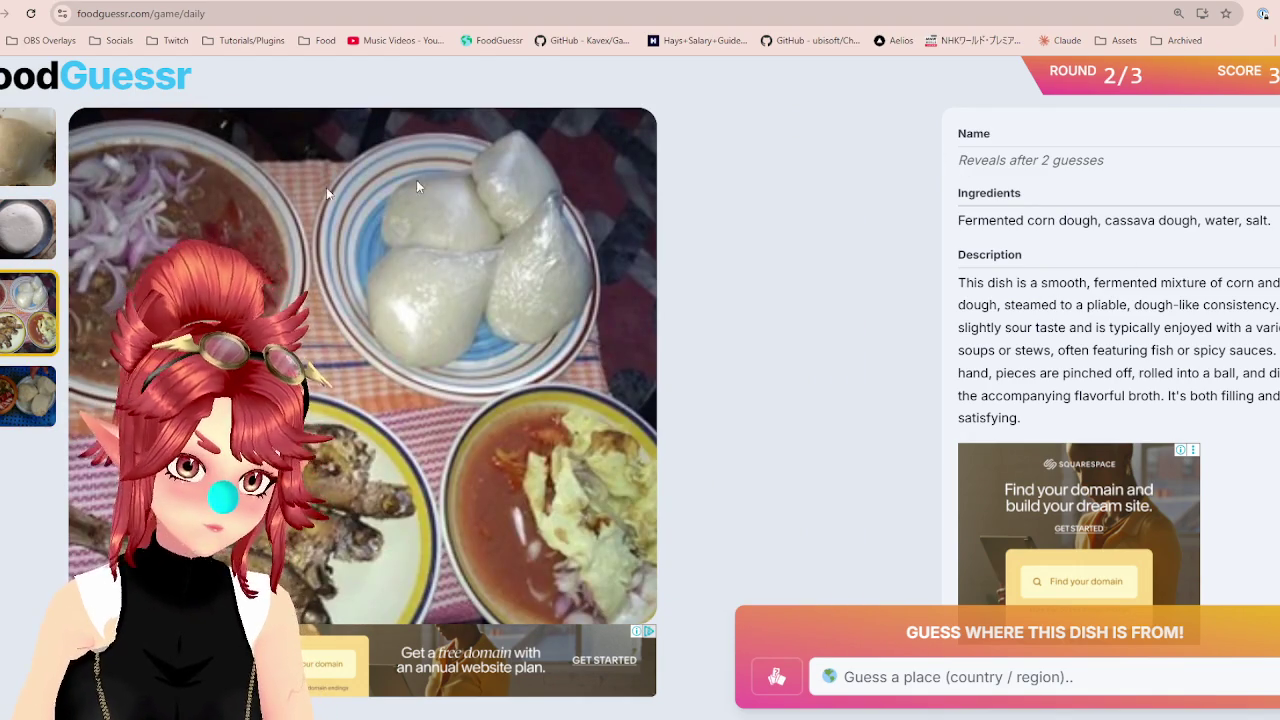
{"action": "left_click", "coordinate": [25, 390]}
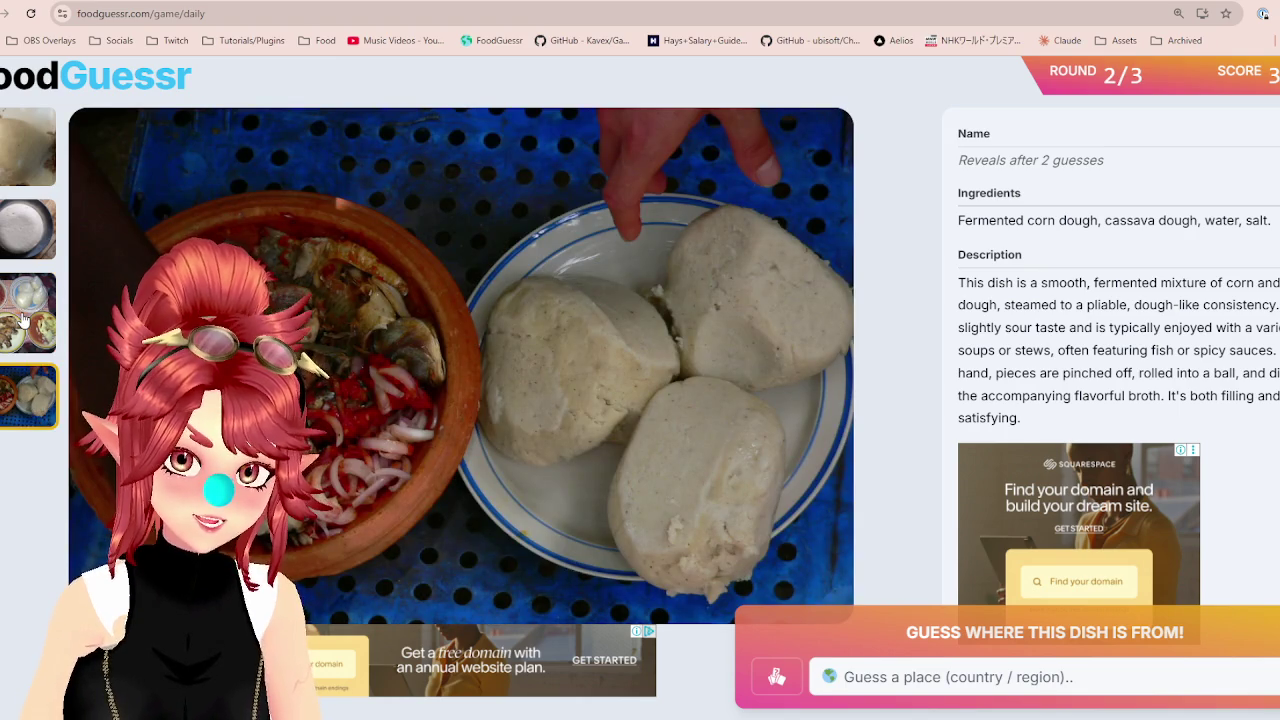
{"action": "left_click", "coordinate": [22, 318]}
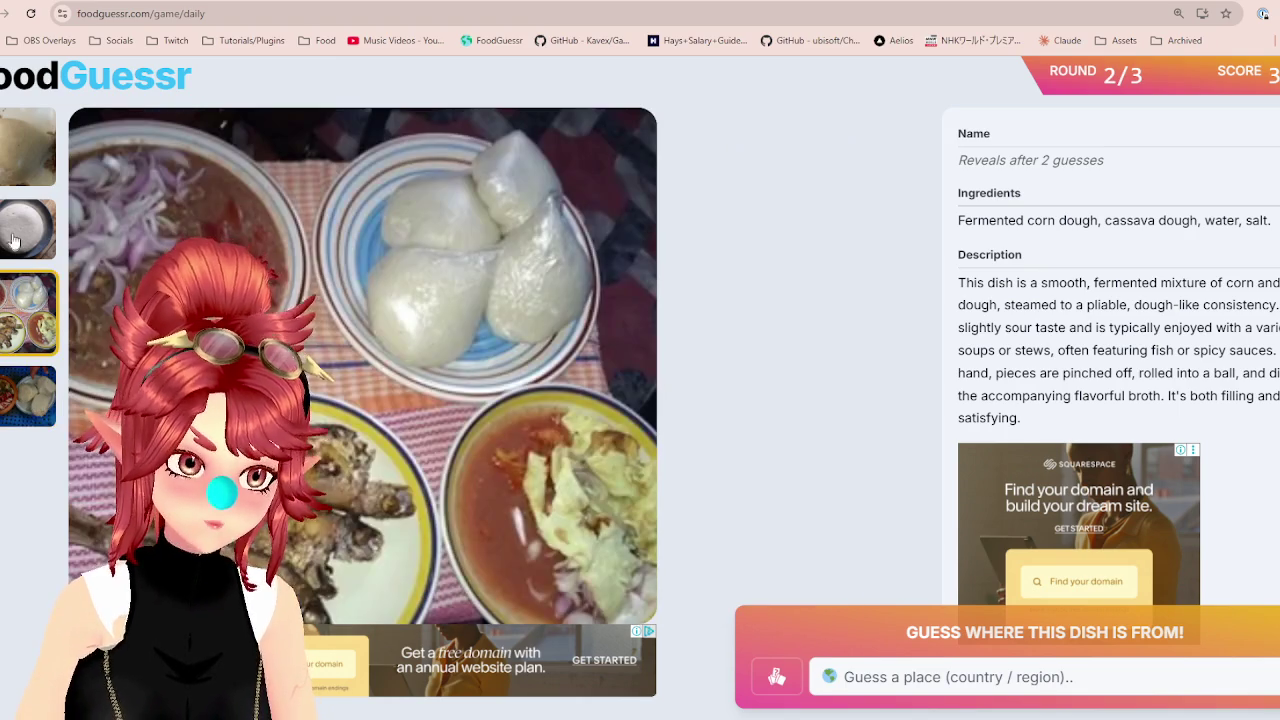
{"action": "key", "text": "ctrl+Tab"}
{"action": "scroll", "coordinate": [368, 371], "scroll_direction": "down", "scroll_amount": 2}
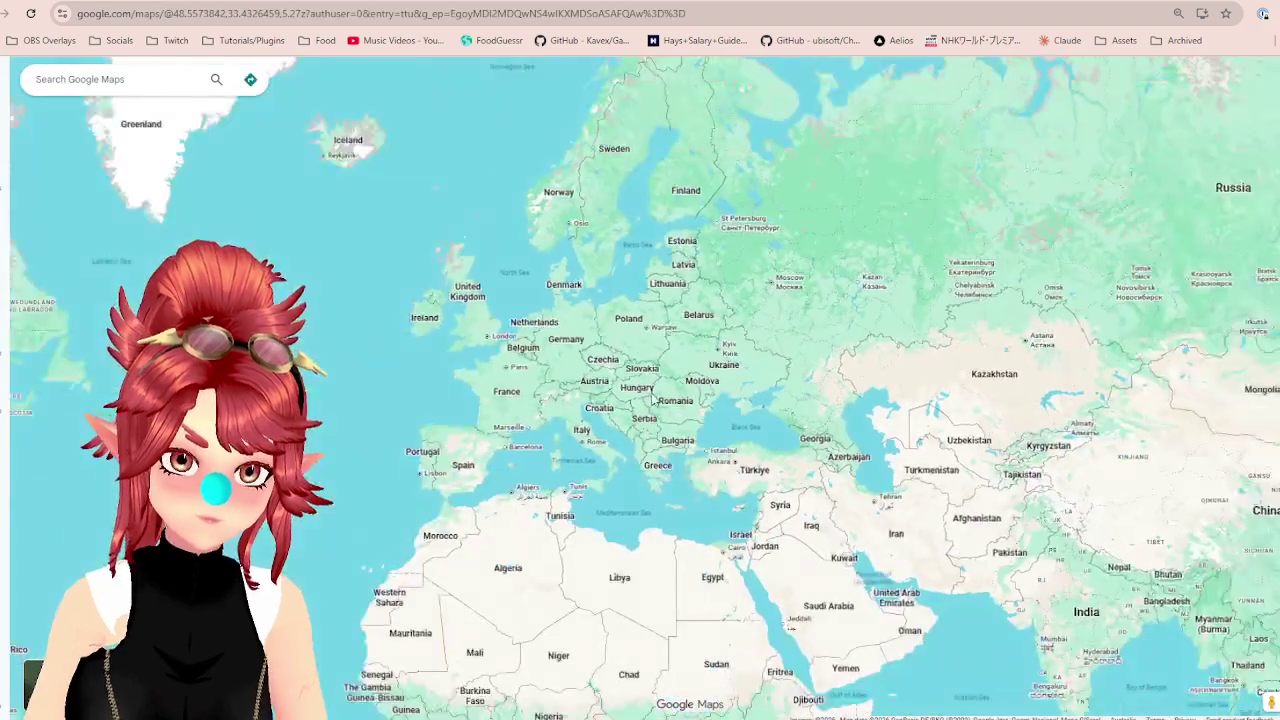
{"action": "left_click_drag", "start_coordinate": [368, 371], "coordinate": [840, 265]}
{"action": "left_click_drag", "start_coordinate": [629, 474], "coordinate": [682, 217]}
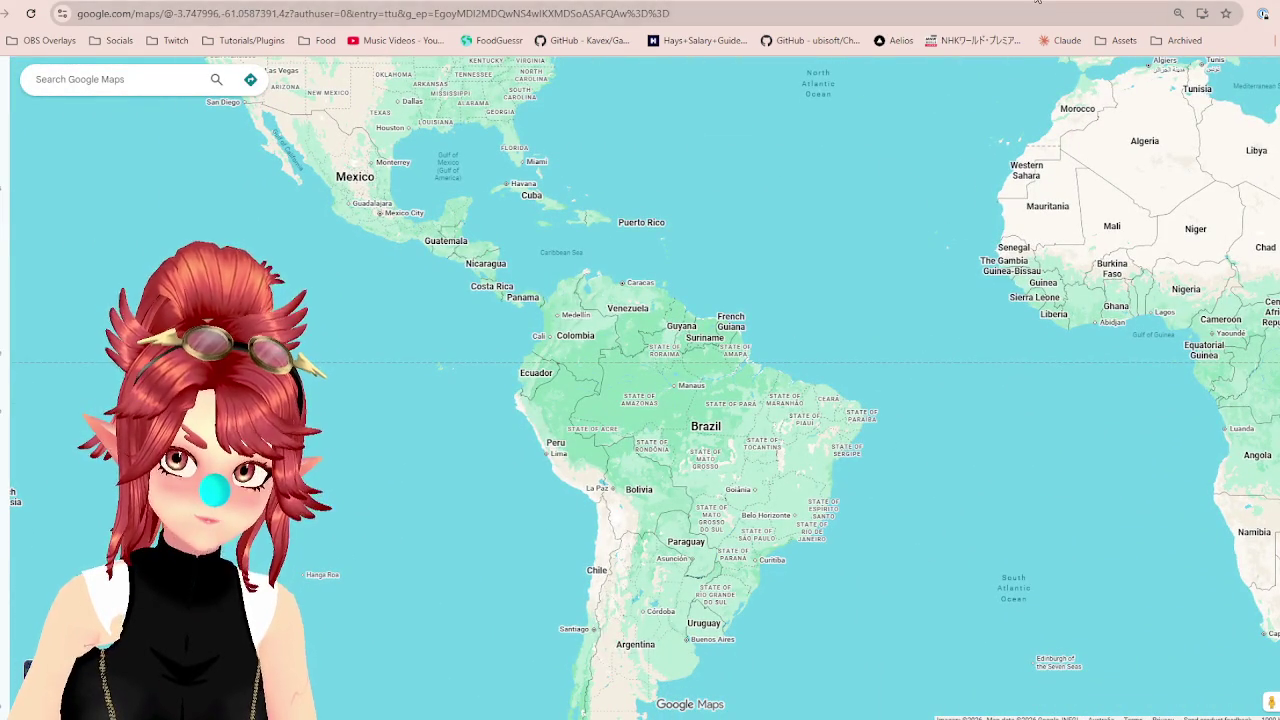
{"action": "left_click", "coordinate": [1037, 2]}
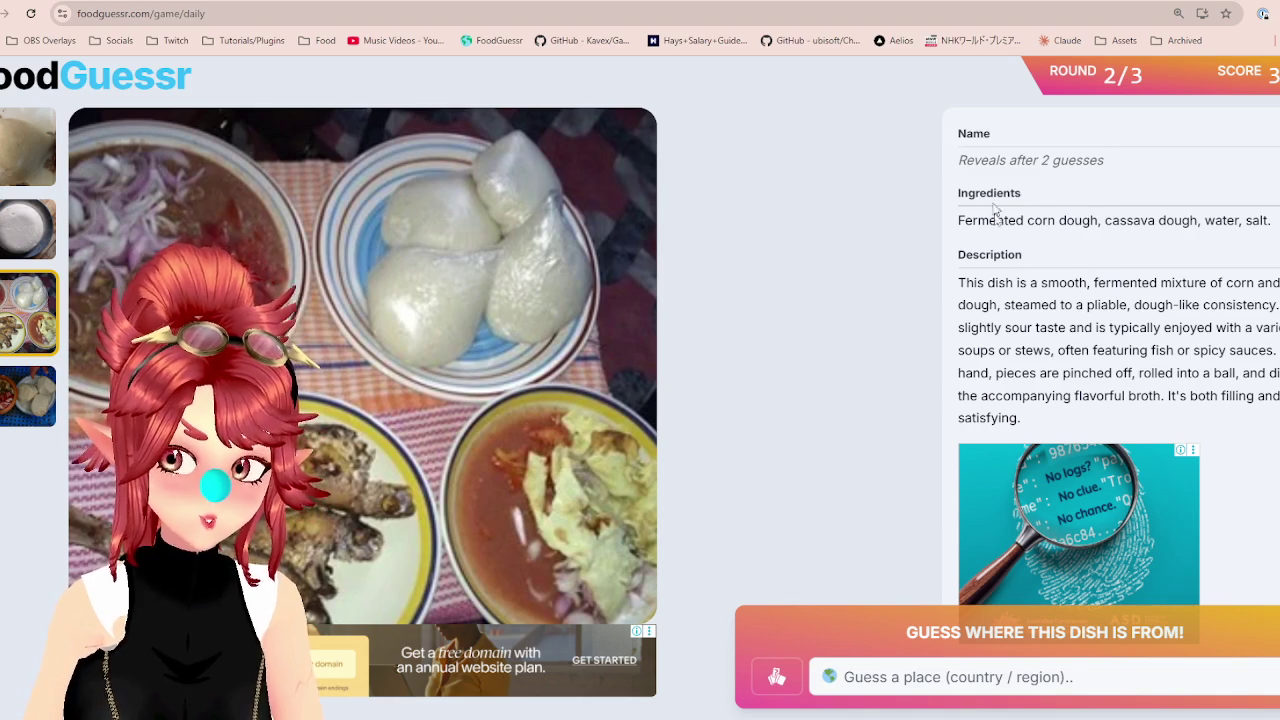
{"action": "key", "text": "ctrl+Tab"}
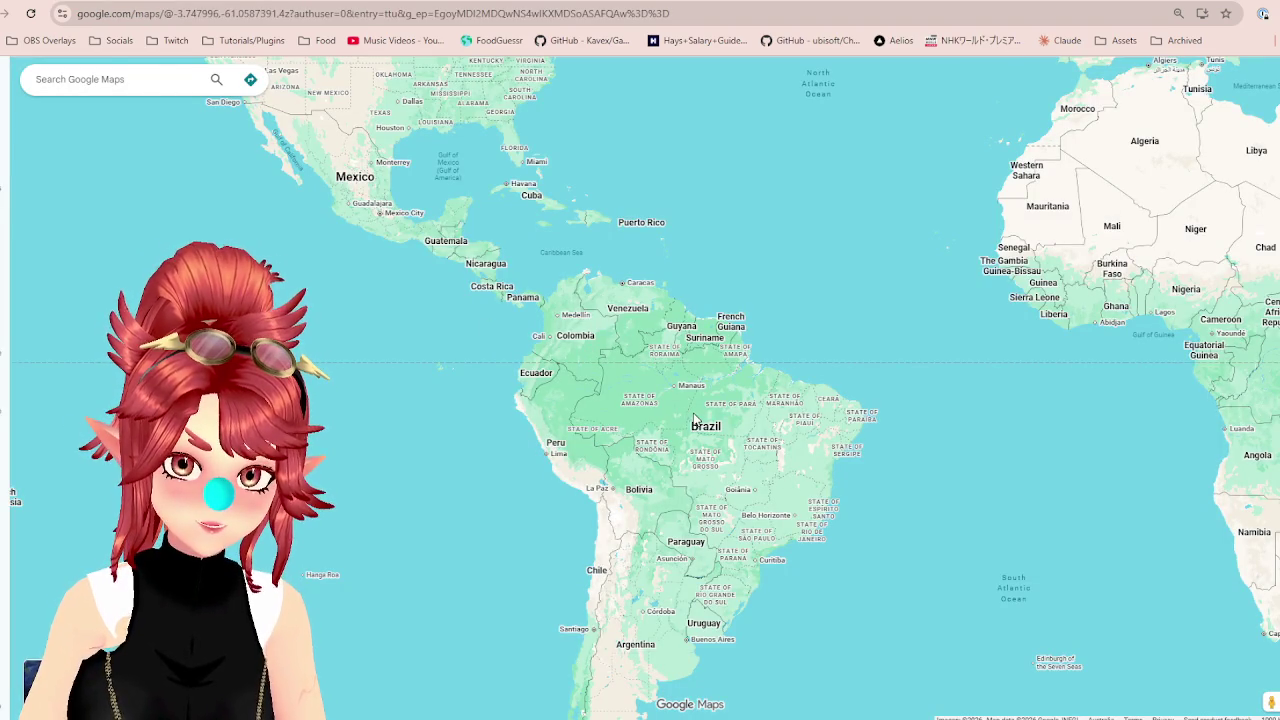
{"action": "scroll", "coordinate": [677, 406], "scroll_direction": "up", "scroll_amount": 3}
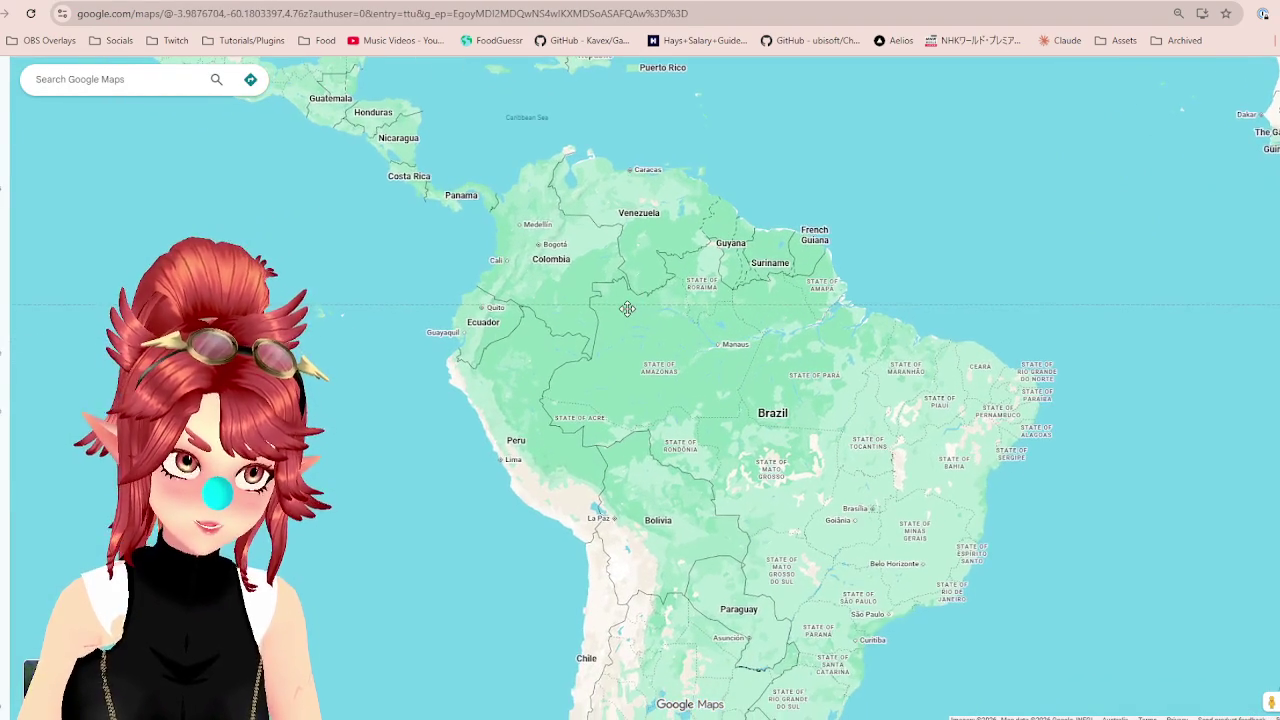
{"action": "left_click_drag", "start_coordinate": [621, 345], "coordinate": [620, 391]}
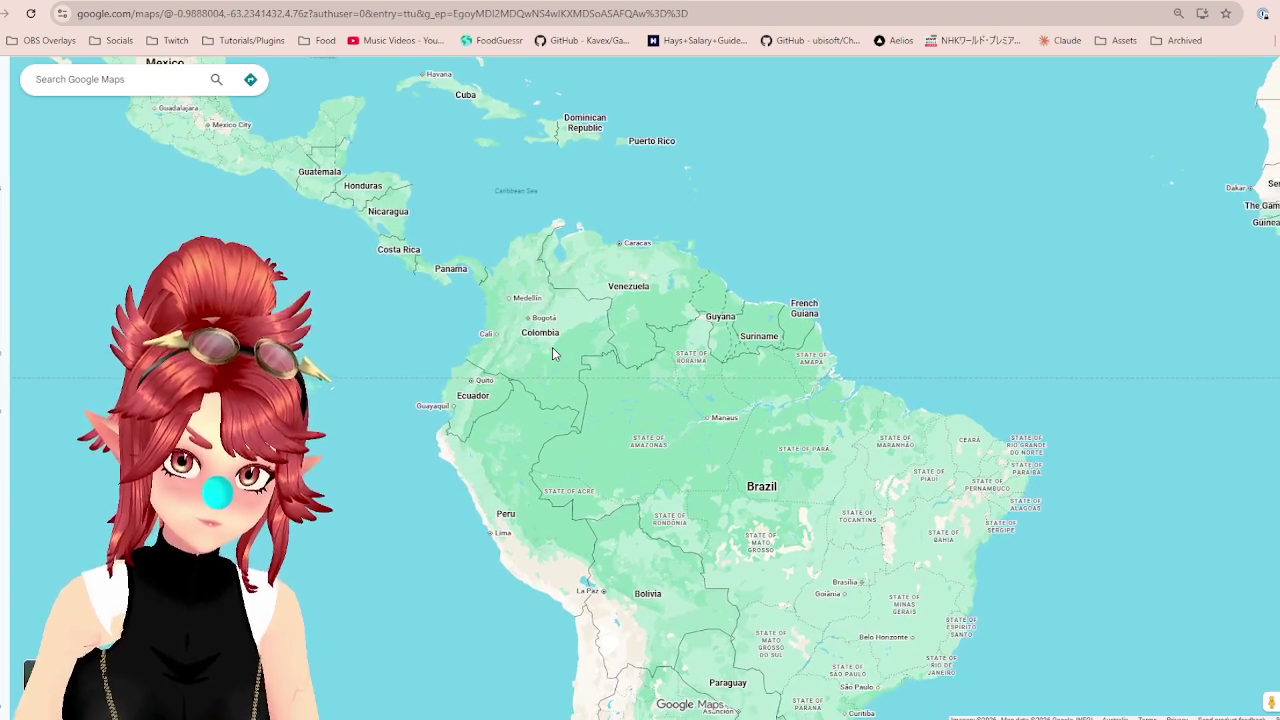
{"action": "scroll", "coordinate": [552, 347], "scroll_direction": "down", "scroll_amount": 2}
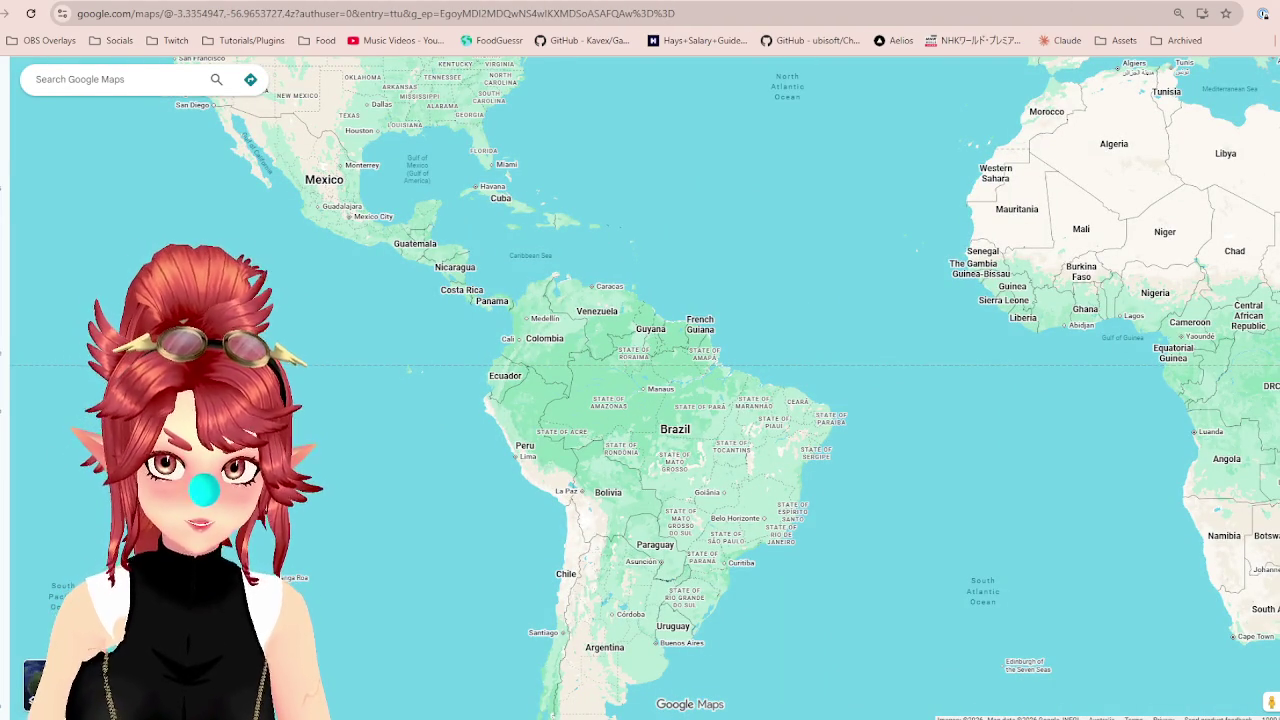
{"action": "key", "text": "ctrl+Tab"}
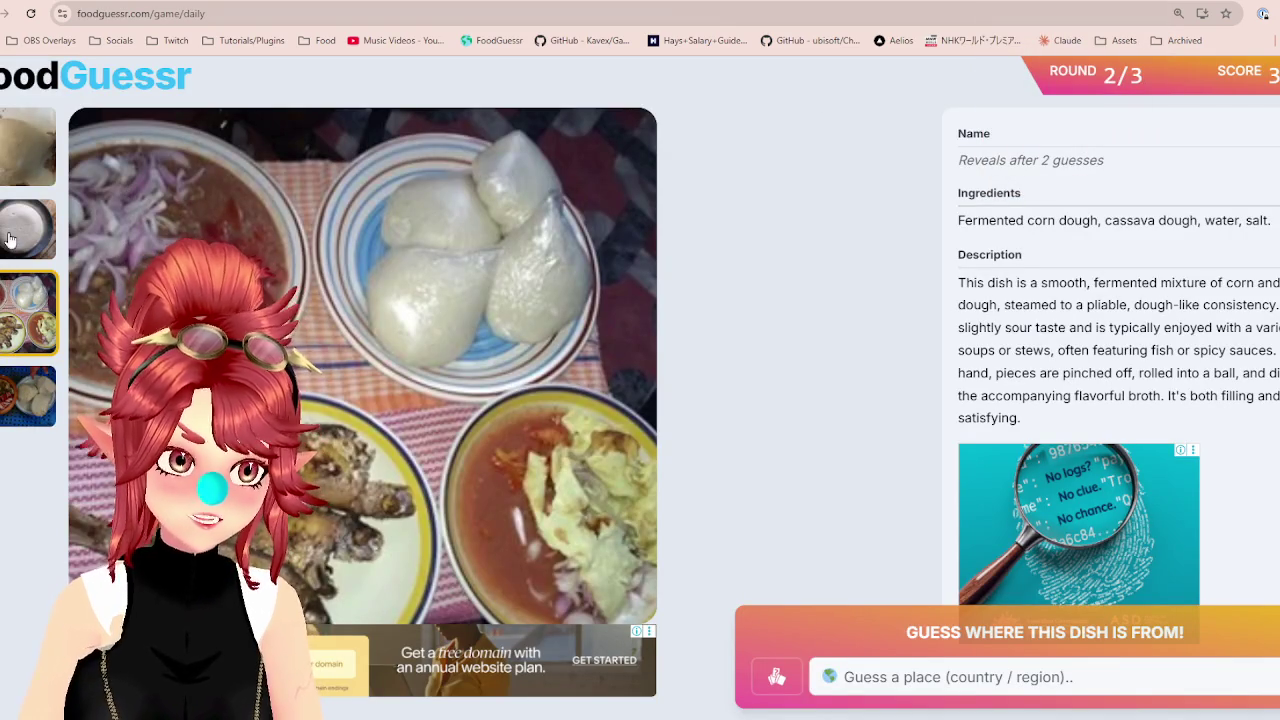
{"action": "left_click", "coordinate": [25, 168]}
{"action": "left_click", "coordinate": [20, 240]}
{"action": "key", "text": "Down"}
{"action": "key", "text": "Down"}
{"action": "key", "text": "Up"}
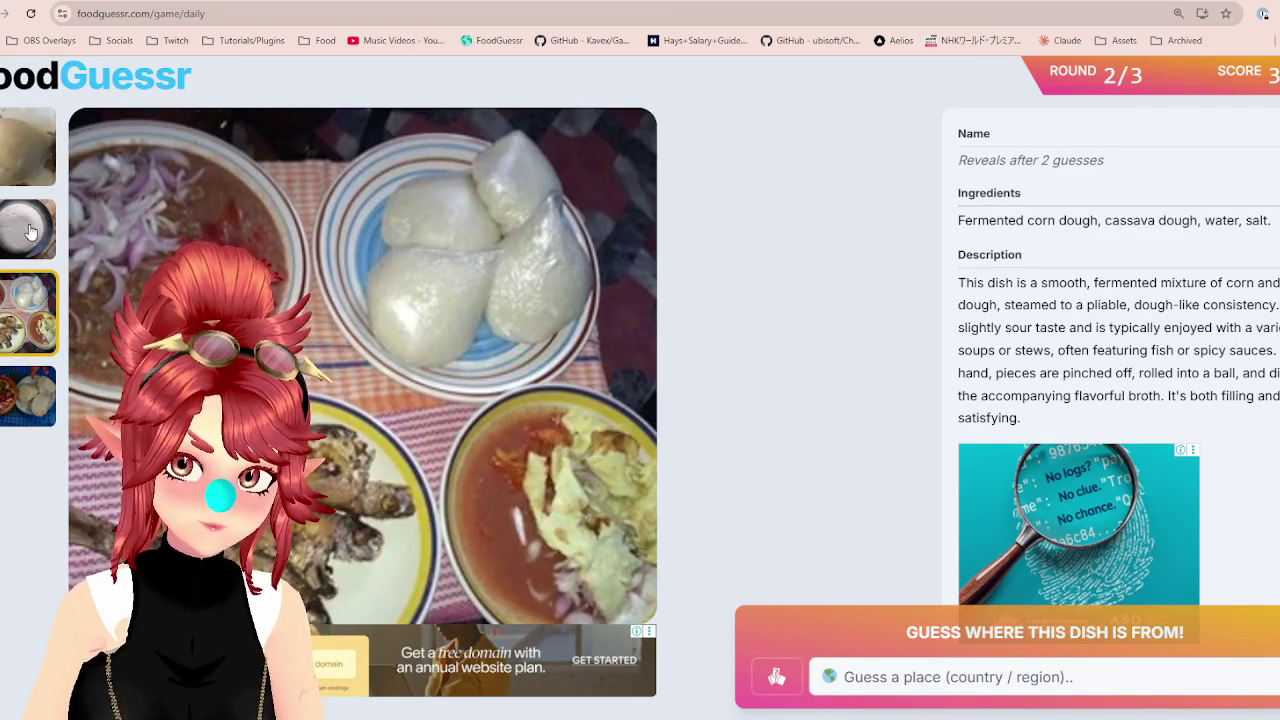
Guess Colombia, then pan the map to West Africa and the Gulf of Guinea.
{"action": "left_click", "coordinate": [900, 684]}
{"action": "type", "text": "col"}
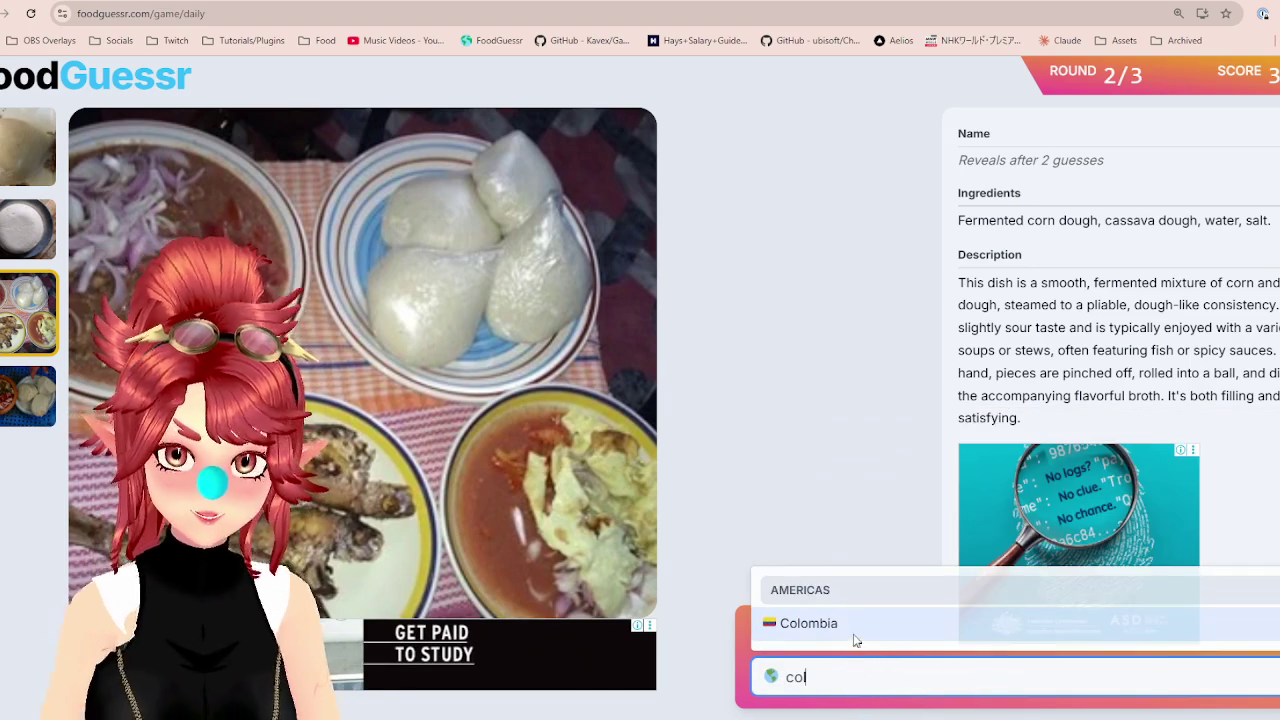
{"action": "left_click", "coordinate": [853, 638]}
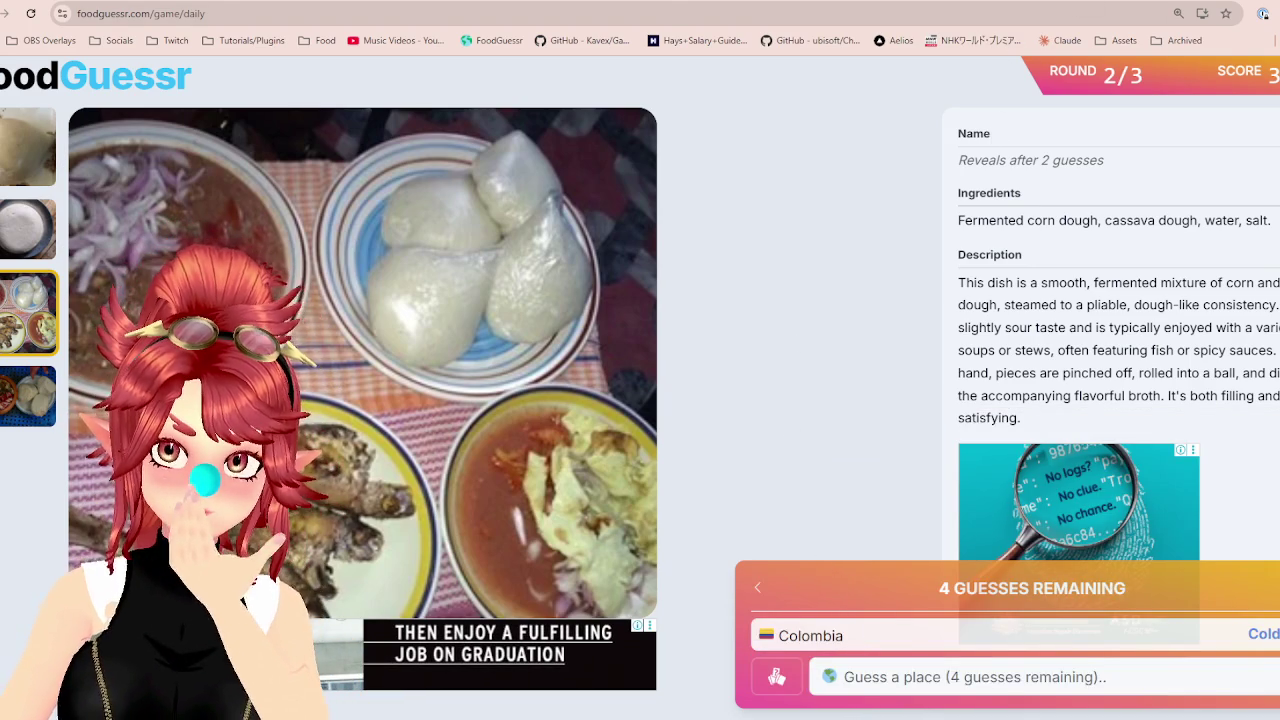
{"action": "key", "text": "ctrl+Tab"}
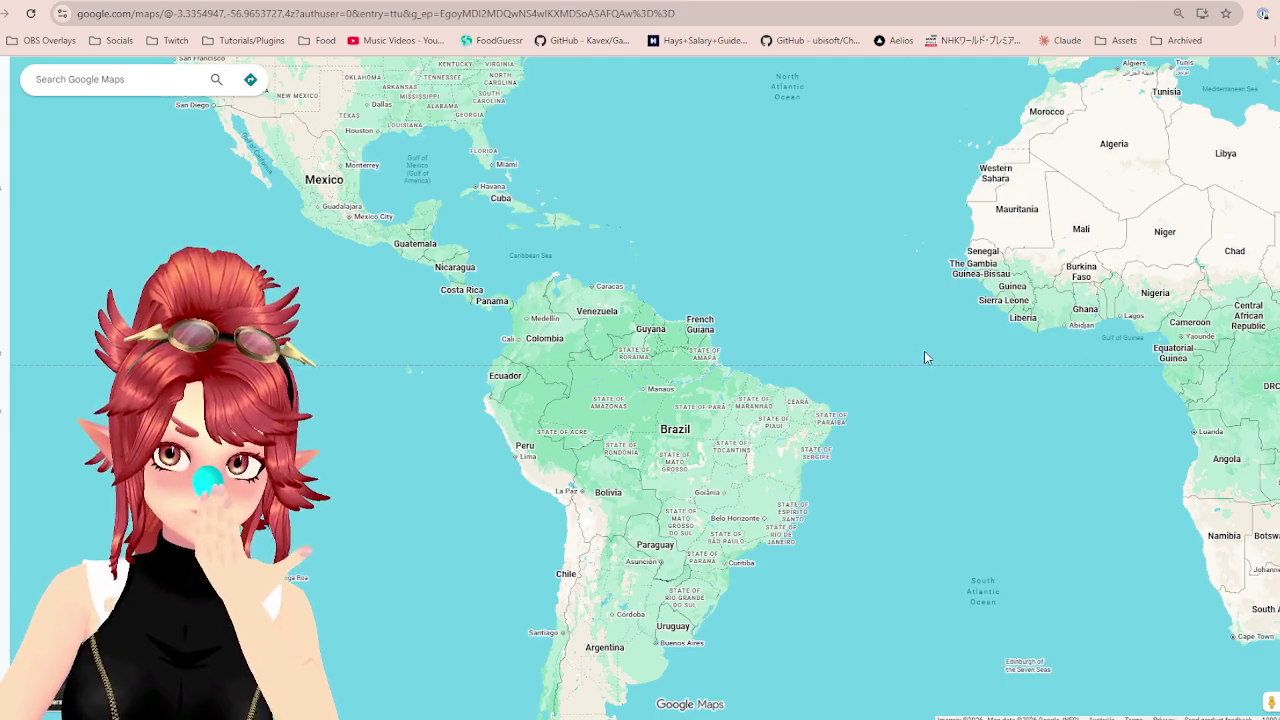
{"action": "left_click_drag", "start_coordinate": [925, 357], "coordinate": [423, 420]}
{"action": "scroll", "coordinate": [617, 378], "scroll_direction": "up", "scroll_amount": 3}
{"action": "left_click_drag", "start_coordinate": [617, 378], "coordinate": [785, 287]}
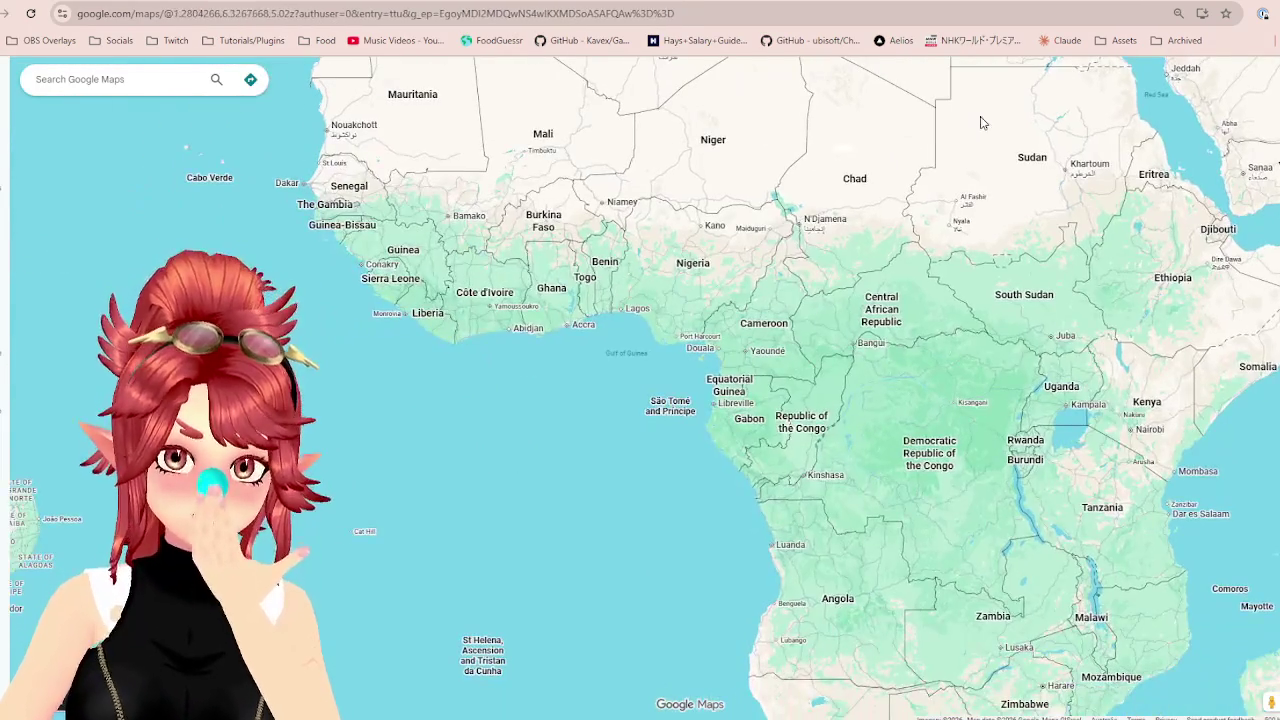
Guess Nigeria for the round-2 dish, revealing its name Banku.
{"action": "key", "text": "ctrl+shift+Tab"}
{"action": "left_click", "coordinate": [940, 676]}
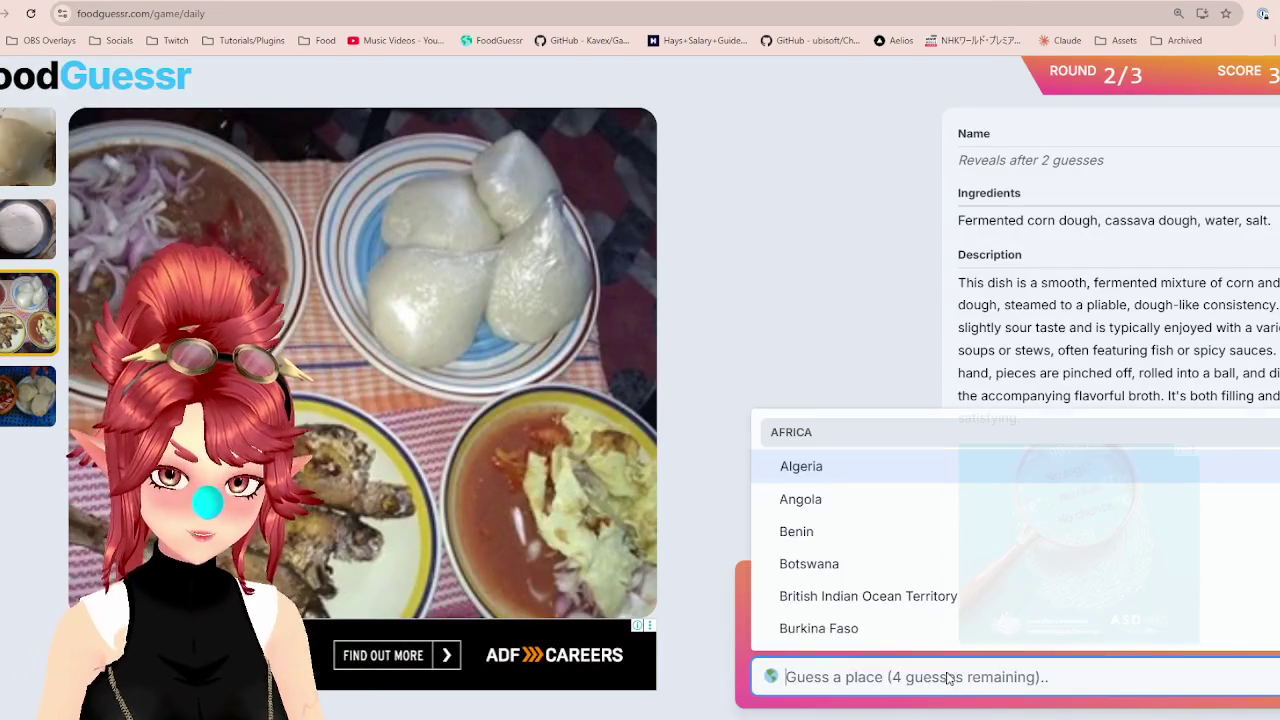
{"action": "type", "text": "ni"}
{"action": "left_click", "coordinate": [860, 497]}
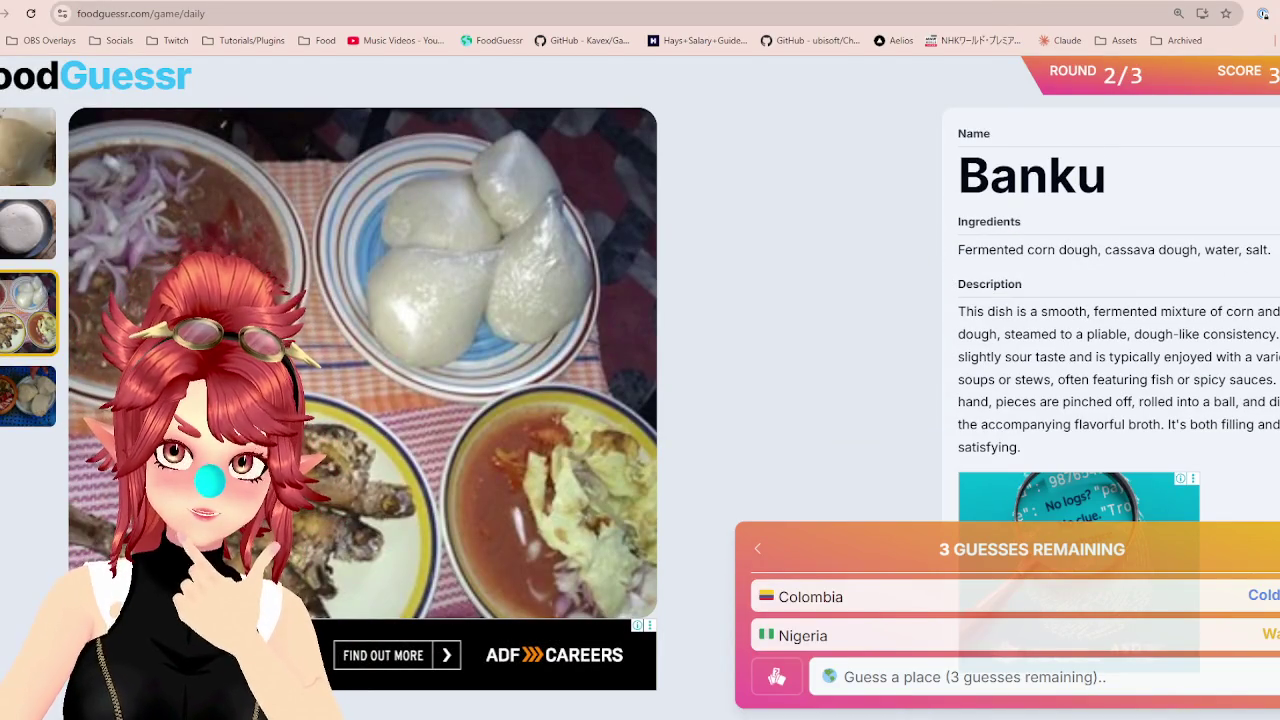
{"action": "key", "text": "ctrl+Tab"}
{"action": "left_click_drag", "start_coordinate": [450, 276], "coordinate": [612, 477]}
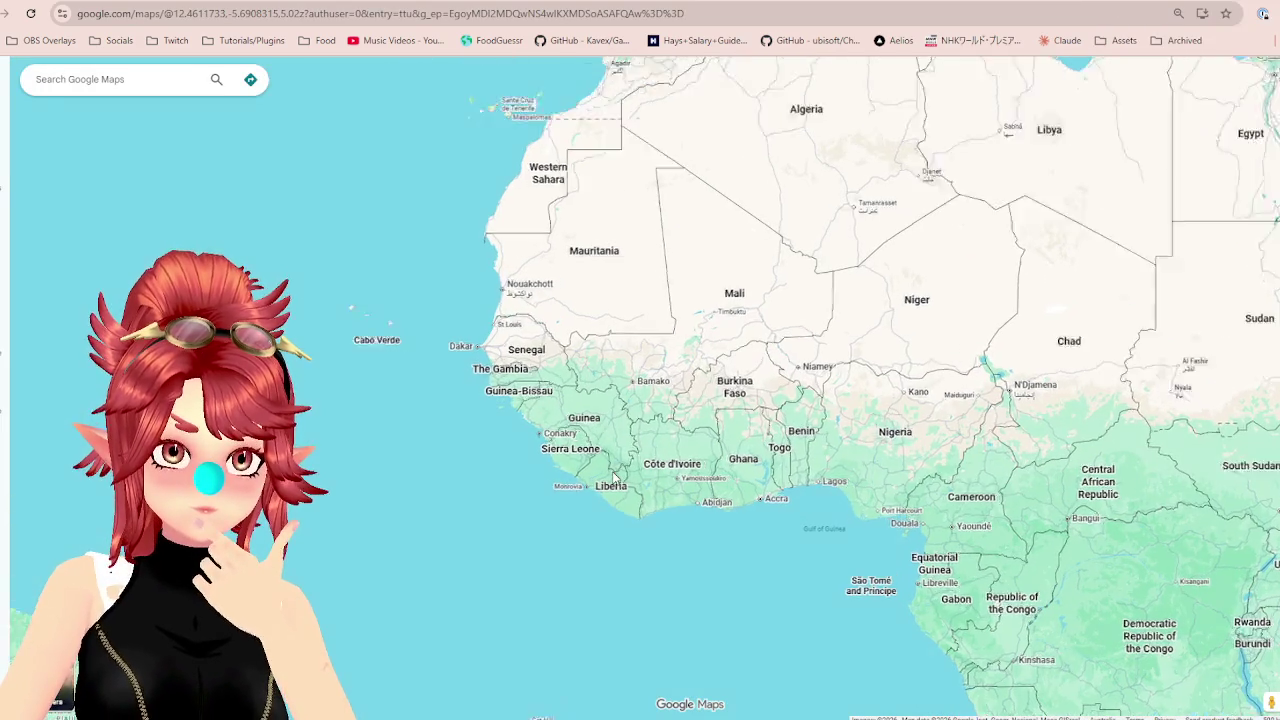
{"action": "scroll", "coordinate": [613, 477], "scroll_direction": "up", "scroll_amount": 5}
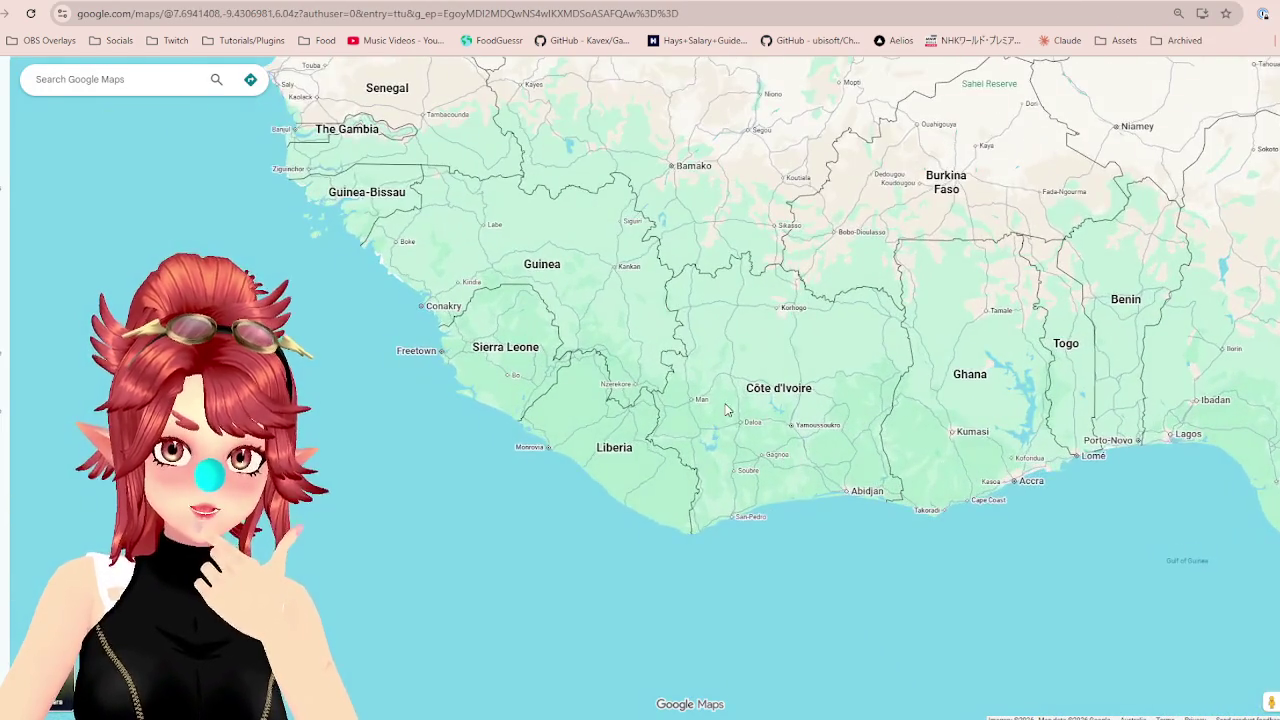
{"action": "scroll", "coordinate": [727, 410], "scroll_direction": "down", "scroll_amount": 3}
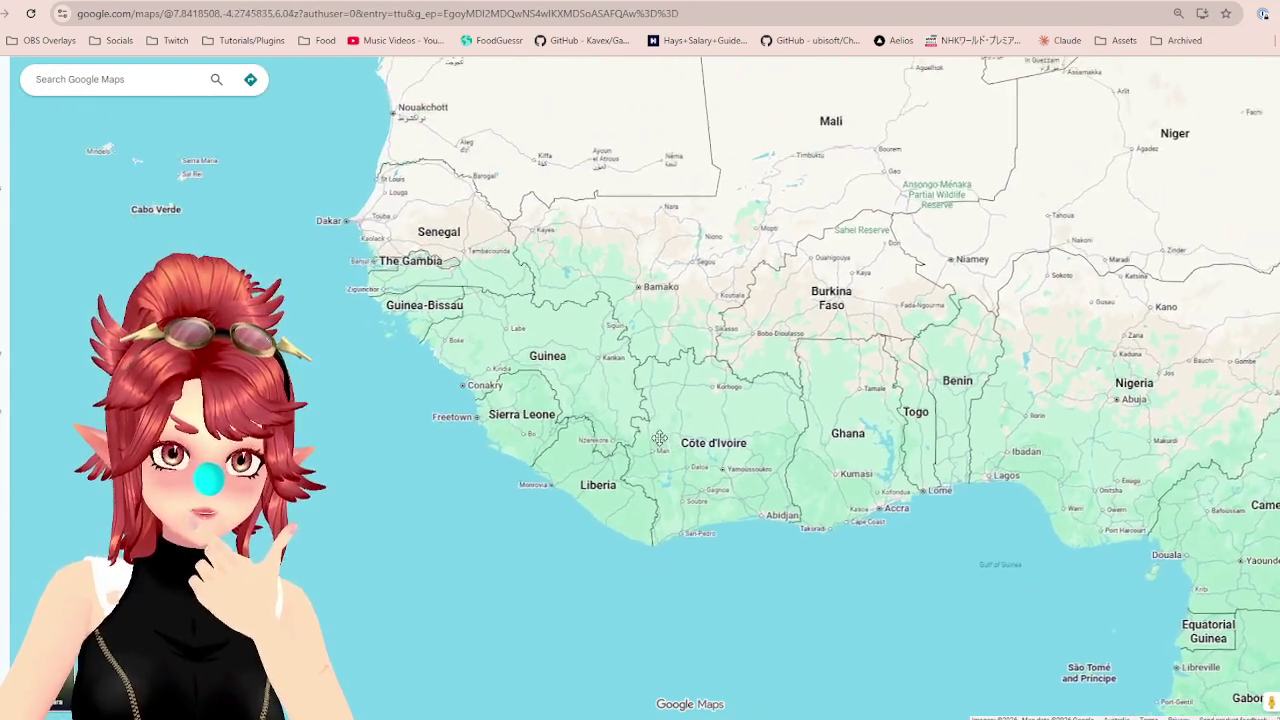
{"action": "scroll", "coordinate": [659, 438], "scroll_direction": "up", "scroll_amount": 1}
{"action": "mouse_move", "coordinate": [640, 455]}
{"action": "left_mouse_down"}
{"action": "mouse_move", "coordinate": [562, 448]}
{"action": "mouse_move", "coordinate": [573, 410]}
{"action": "left_mouse_up"}
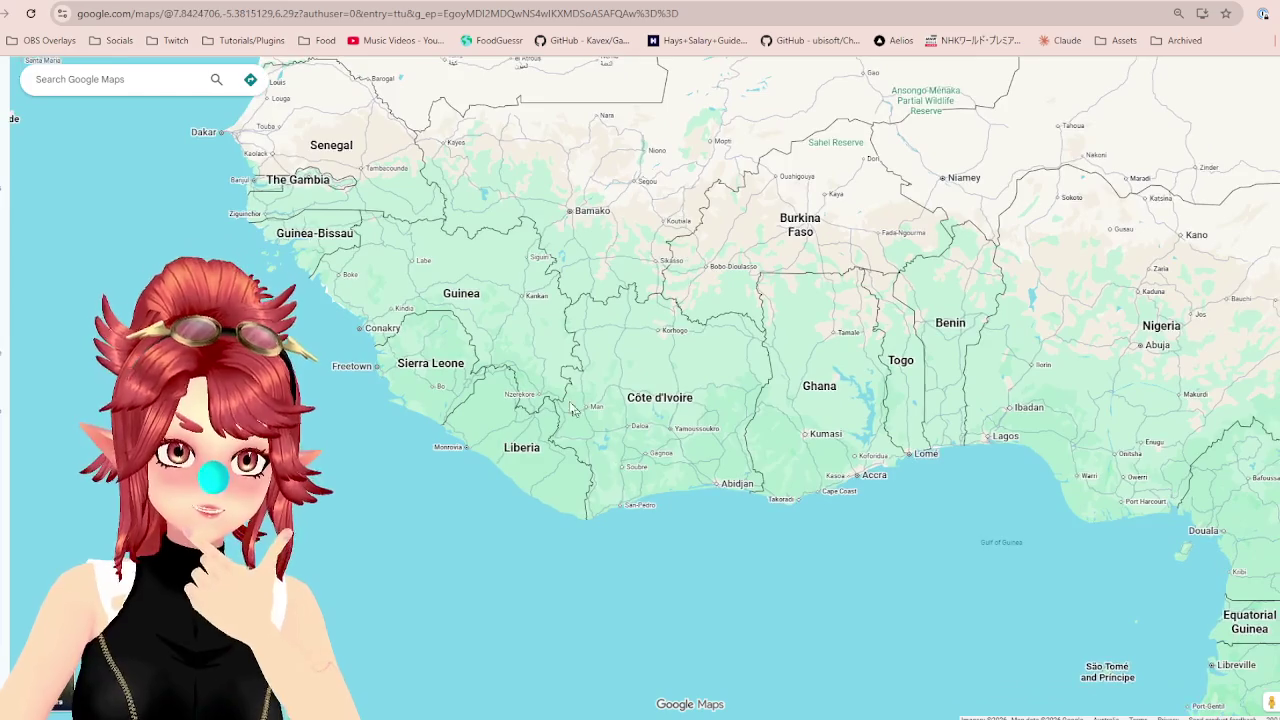
{"action": "scroll", "coordinate": [573, 410], "scroll_direction": "up", "scroll_amount": 2}
{"action": "scroll", "coordinate": [590, 420], "scroll_direction": "down", "scroll_amount": 2}
{"action": "scroll", "coordinate": [619, 432], "scroll_direction": "up", "scroll_amount": 1}
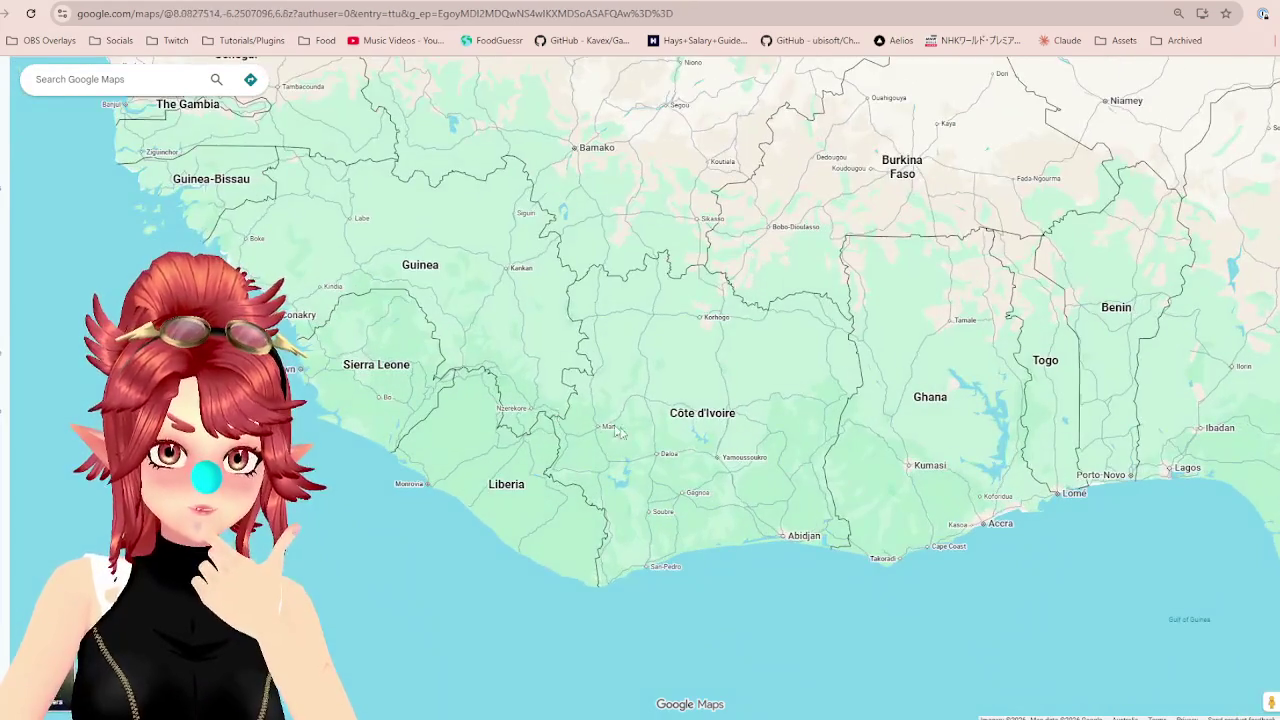
{"action": "scroll", "coordinate": [546, 381], "scroll_direction": "down", "scroll_amount": 2}
{"action": "mouse_move", "coordinate": [573, 380]}
{"action": "left_mouse_down"}
{"action": "mouse_move", "coordinate": [584, 429]}
{"action": "mouse_move", "coordinate": [623, 451]}
{"action": "mouse_move", "coordinate": [560, 434]}
{"action": "left_mouse_up"}
{"action": "mouse_move", "coordinate": [731, 474]}
{"action": "left_mouse_down"}
{"action": "mouse_move", "coordinate": [716, 448]}
{"action": "mouse_move", "coordinate": [602, 400]}
{"action": "mouse_move", "coordinate": [660, 389]}
{"action": "left_mouse_up"}
{"action": "scroll", "coordinate": [577, 386], "scroll_direction": "up", "scroll_amount": 1}
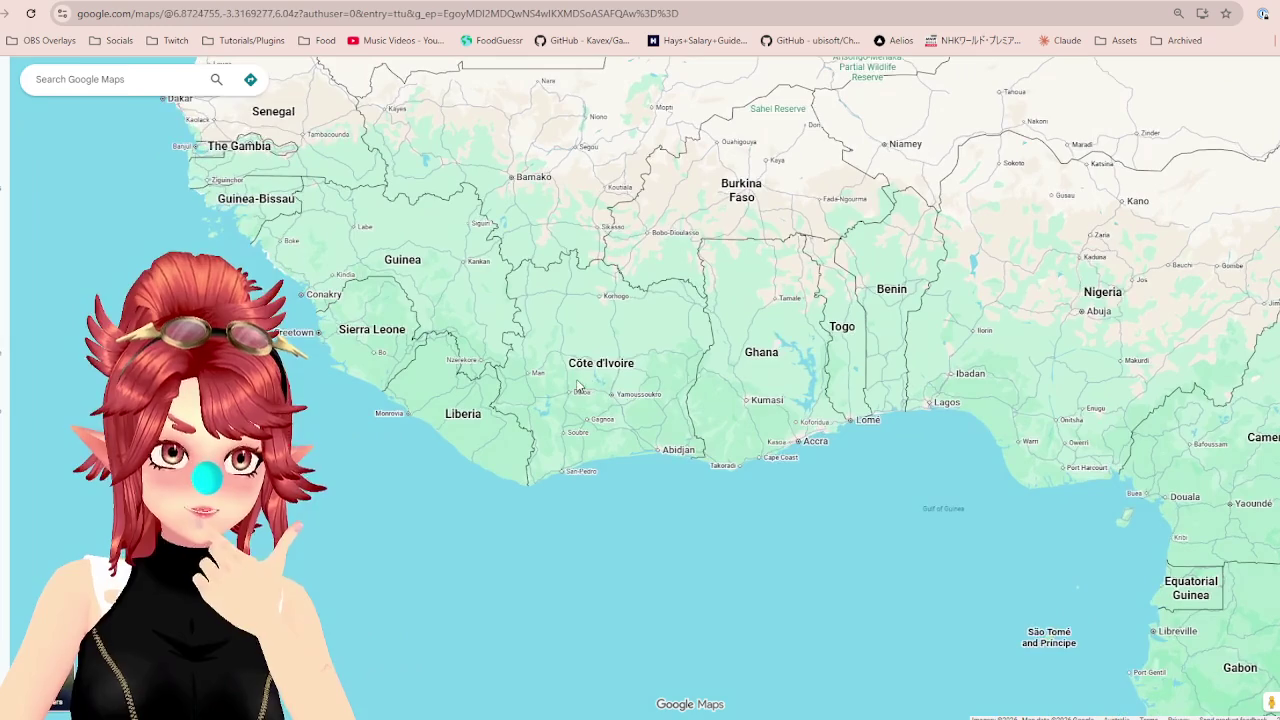
{"action": "mouse_move", "coordinate": [724, 330]}
{"action": "left_mouse_down"}
{"action": "mouse_move", "coordinate": [726, 398]}
{"action": "mouse_move", "coordinate": [760, 430]}
{"action": "mouse_move", "coordinate": [726, 440]}
{"action": "left_mouse_up"}
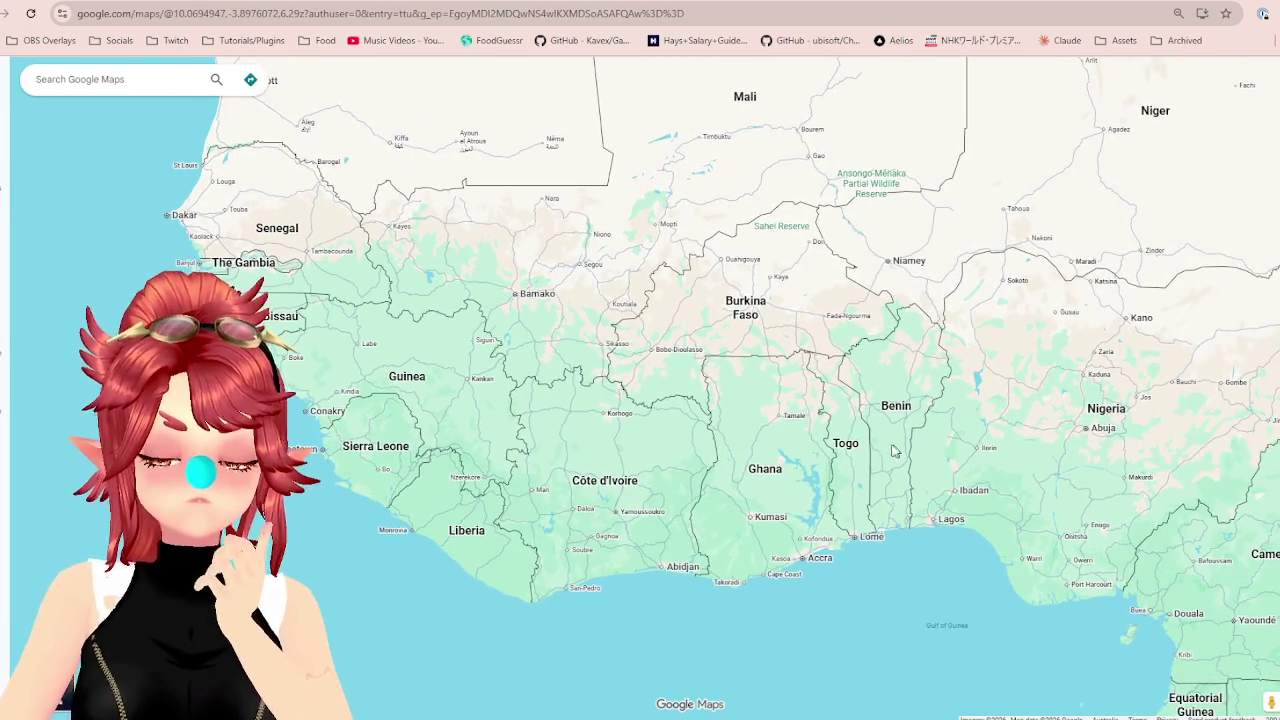
{"action": "mouse_move", "coordinate": [653, 385]}
{"action": "left_mouse_down"}
{"action": "mouse_move", "coordinate": [791, 414]}
{"action": "mouse_move", "coordinate": [791, 548]}
{"action": "mouse_move", "coordinate": [802, 392]}
{"action": "mouse_move", "coordinate": [758, 527]}
{"action": "mouse_move", "coordinate": [741, 473]}
{"action": "mouse_move", "coordinate": [753, 341]}
{"action": "left_mouse_up"}
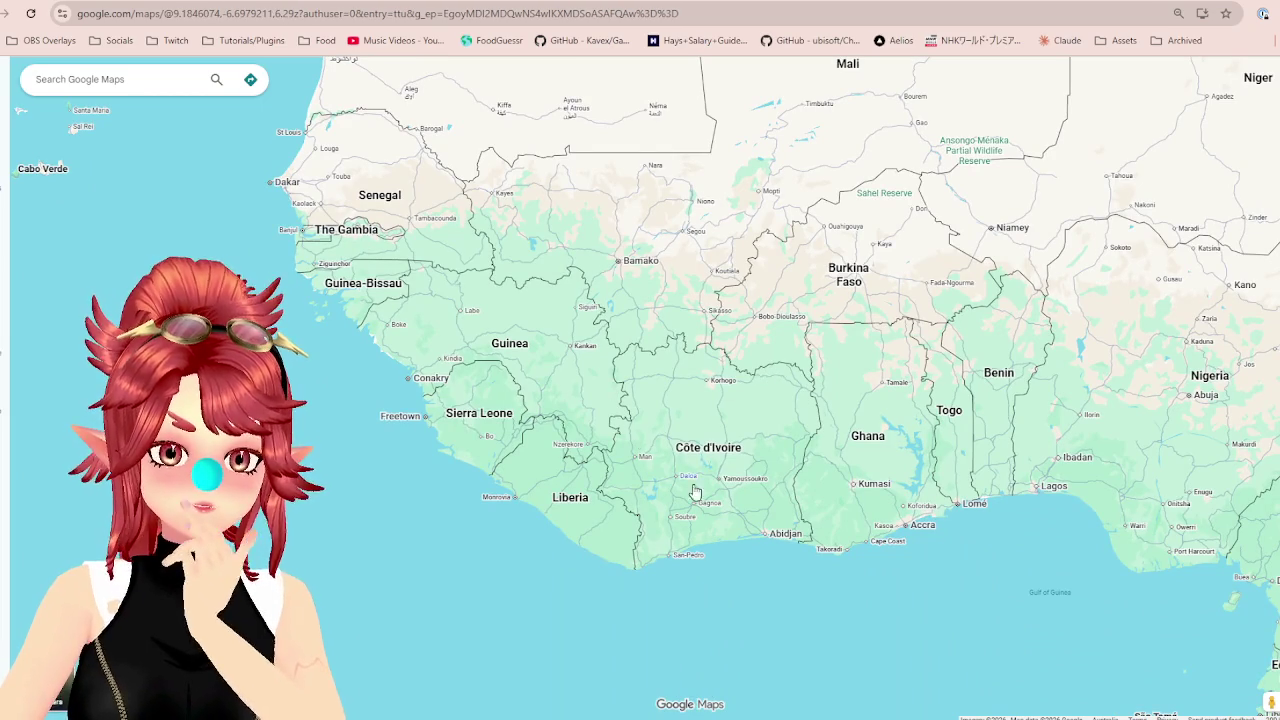
{"action": "scroll", "coordinate": [693, 485], "scroll_direction": "up", "scroll_amount": 2}
{"action": "scroll", "coordinate": [770, 480], "scroll_direction": "down", "scroll_amount": 3}
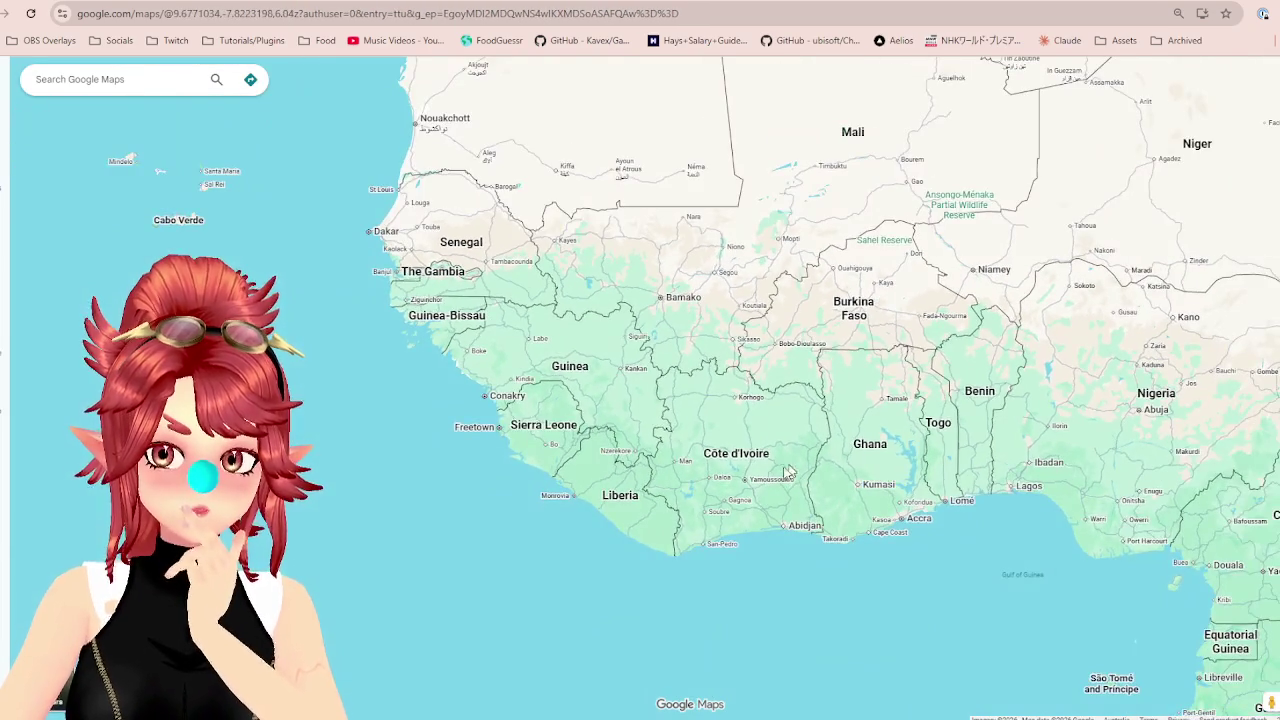
{"action": "scroll", "coordinate": [786, 474], "scroll_direction": "down", "scroll_amount": 4}
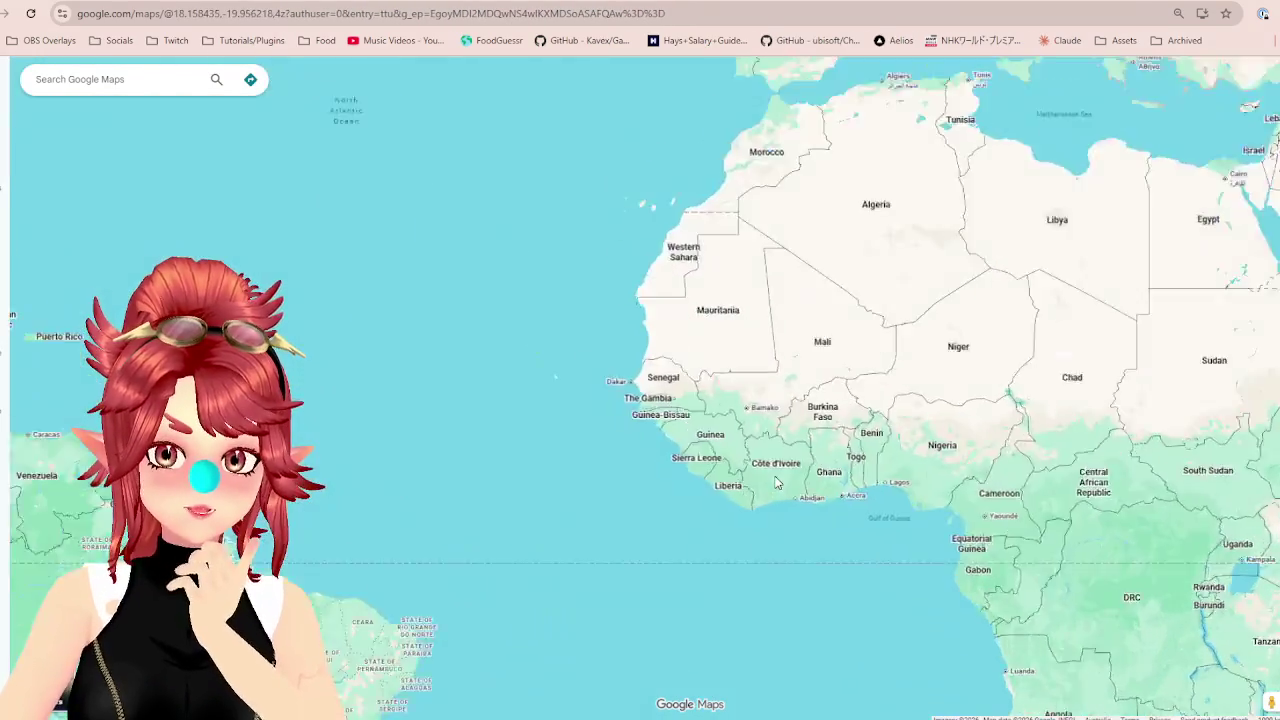
{"action": "scroll", "coordinate": [776, 484], "scroll_direction": "up", "scroll_amount": 5}
{"action": "scroll", "coordinate": [790, 460], "scroll_direction": "up", "scroll_amount": 2}
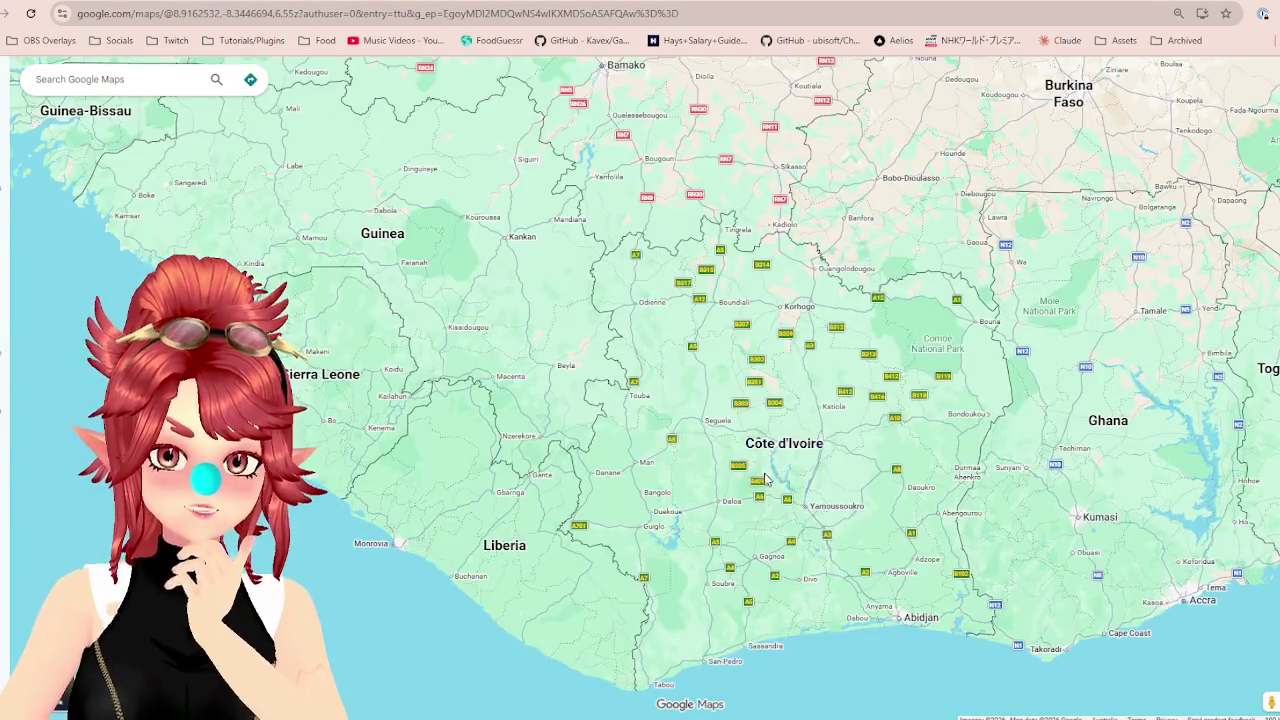
{"action": "left_click", "coordinate": [1016, 9]}
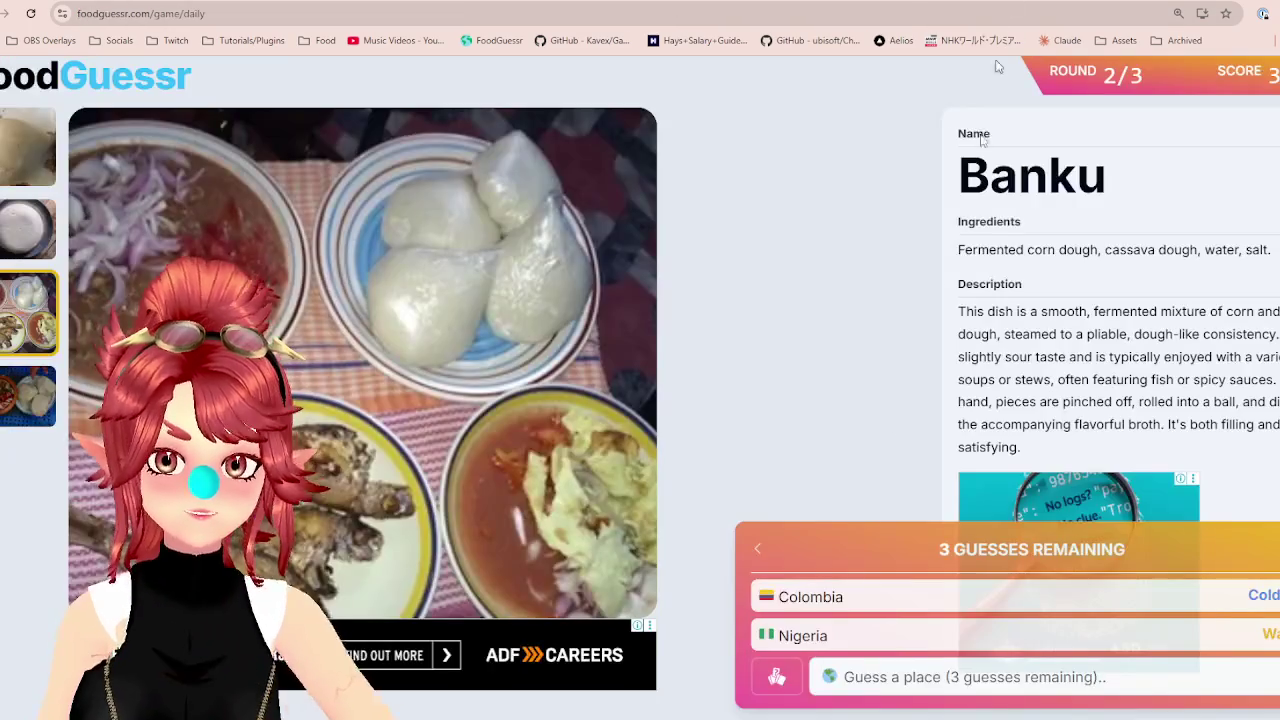
Discard a 'cote' entry, check the map, and guess Liberia instead.
{"action": "left_click", "coordinate": [872, 677]}
{"action": "type", "text": "cot"}
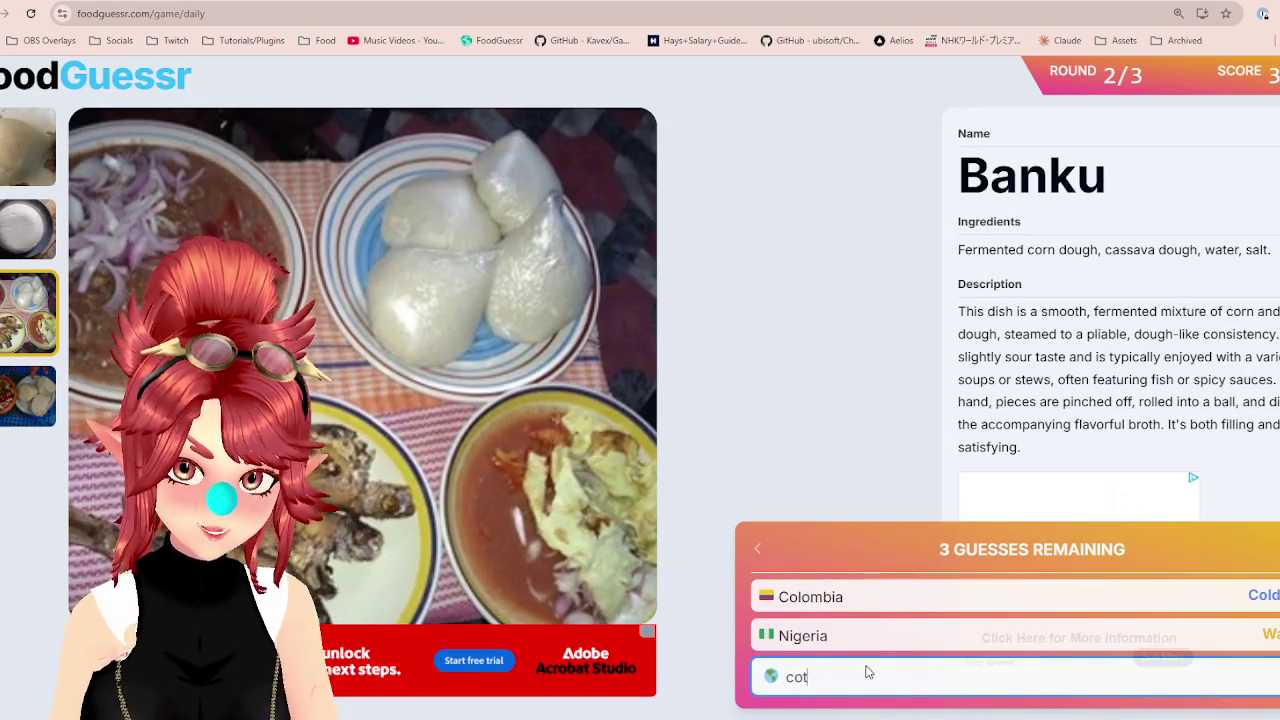
{"action": "type", "text": "e"}
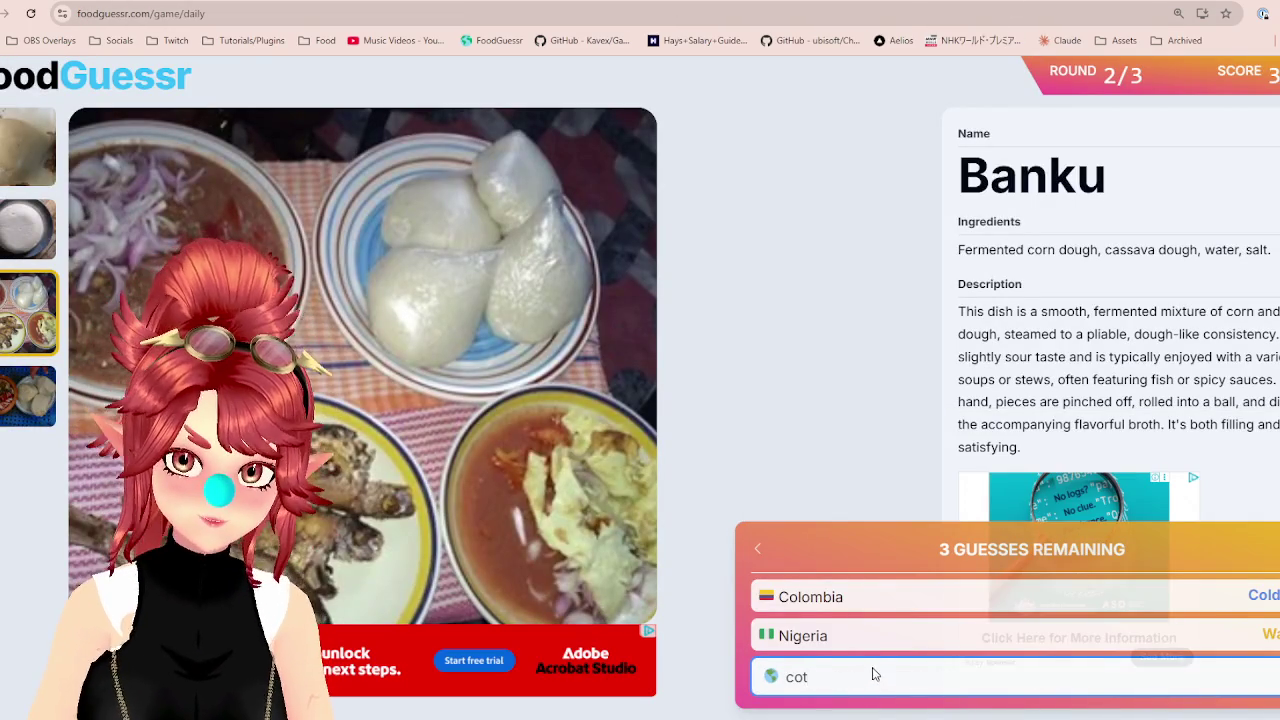
{"action": "key", "text": "BackSpace"}
{"action": "key", "text": "BackSpace"}
{"action": "key", "text": "BackSpace"}
{"action": "key", "text": "ctrl+Tab"}
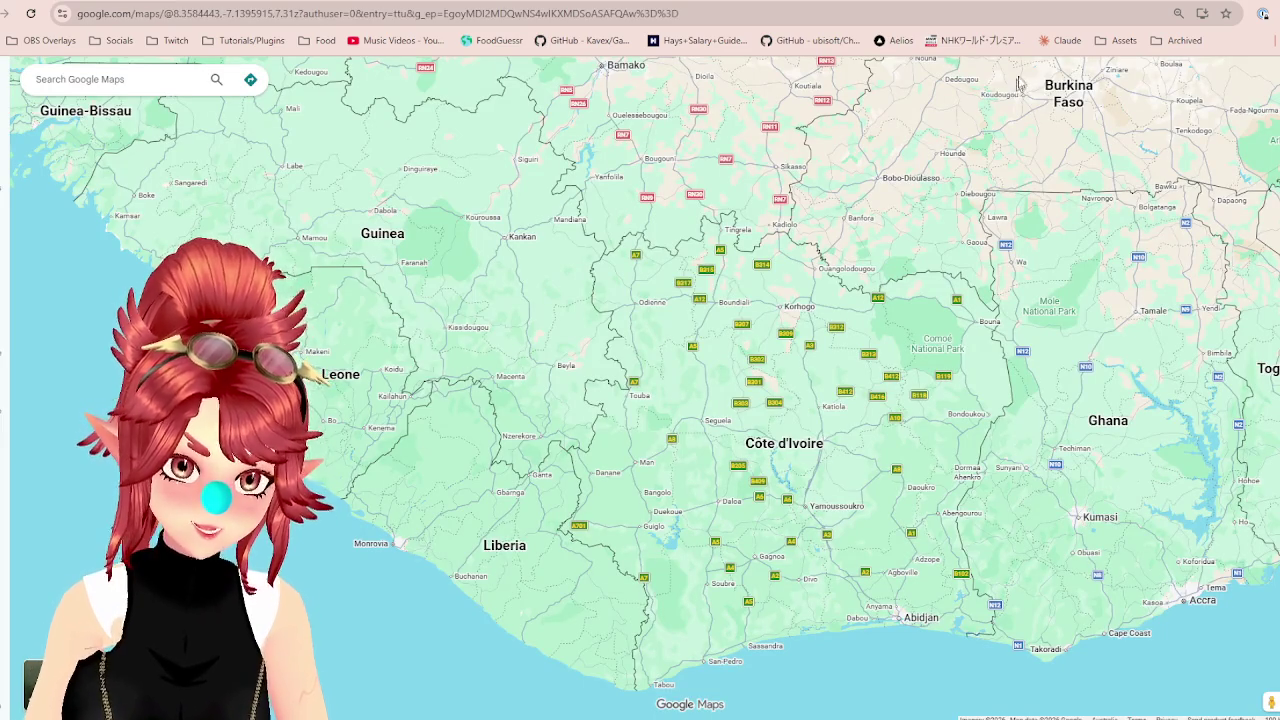
{"action": "key", "text": "ctrl+Tab"}
{"action": "type", "text": "lib"}
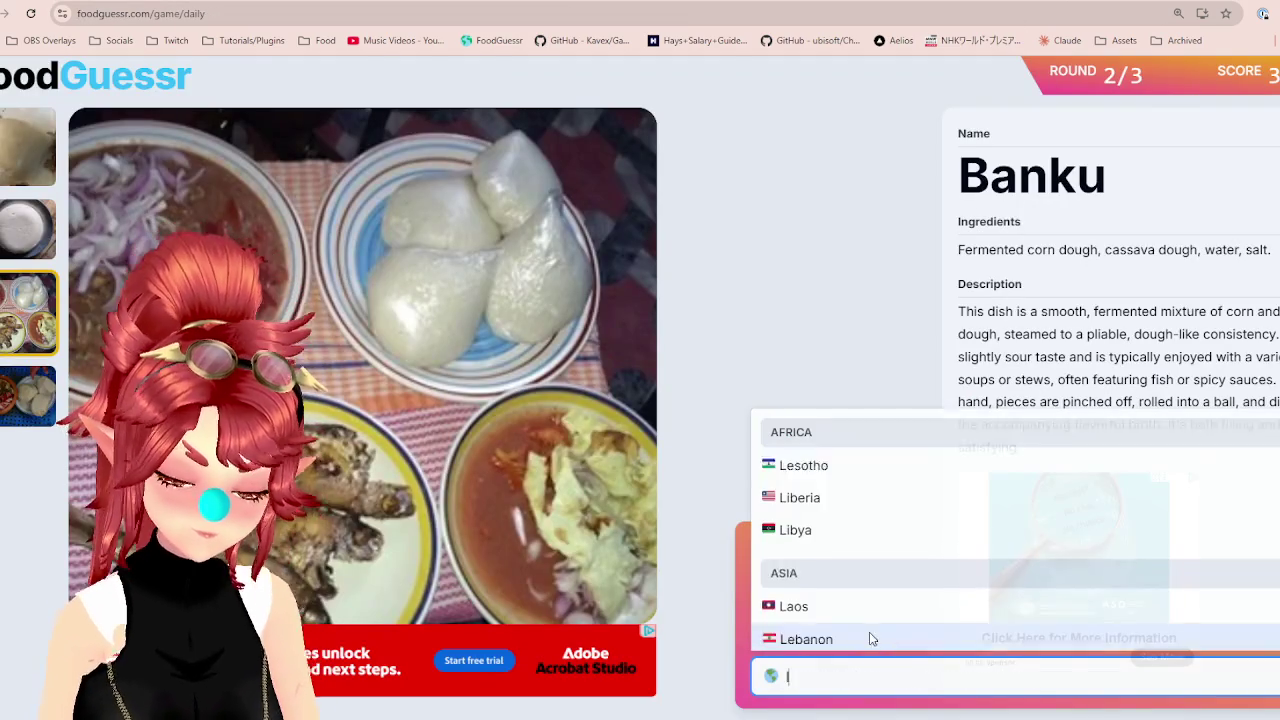
{"action": "key", "text": "Return"}
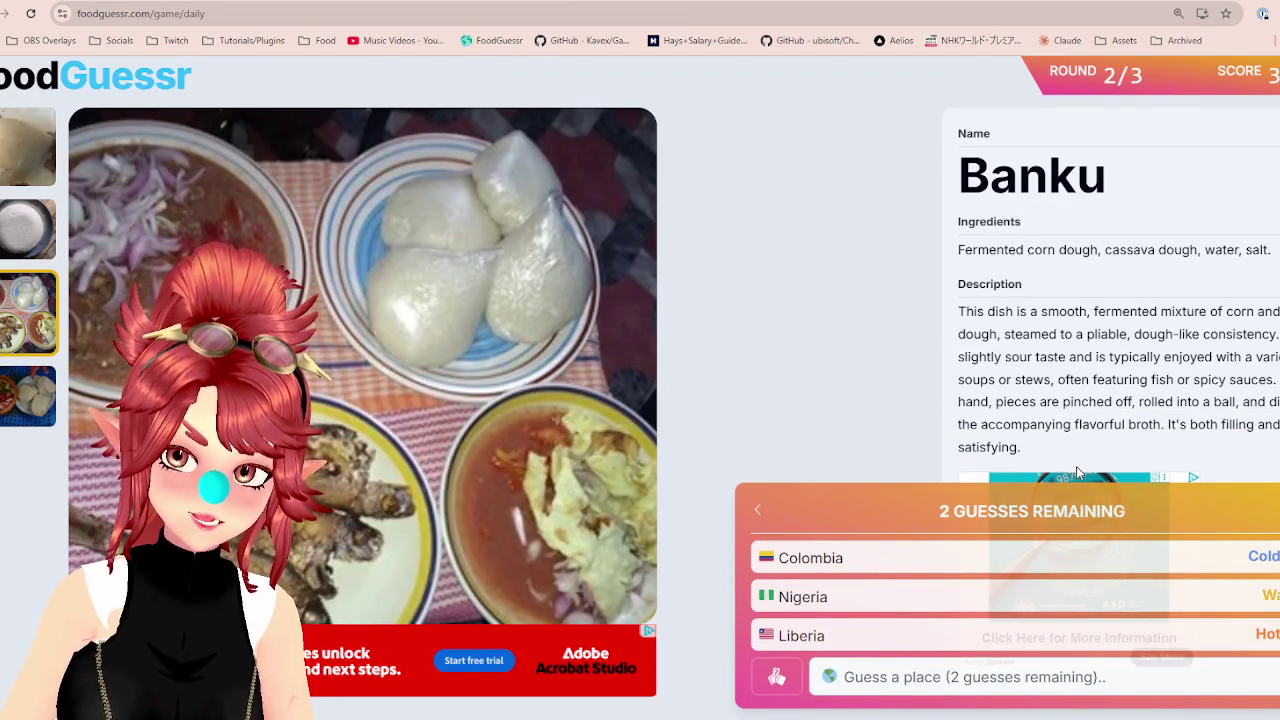
Look over West Africa on the map, then guess Ivory Coast.
{"action": "key", "text": "ctrl+Tab"}
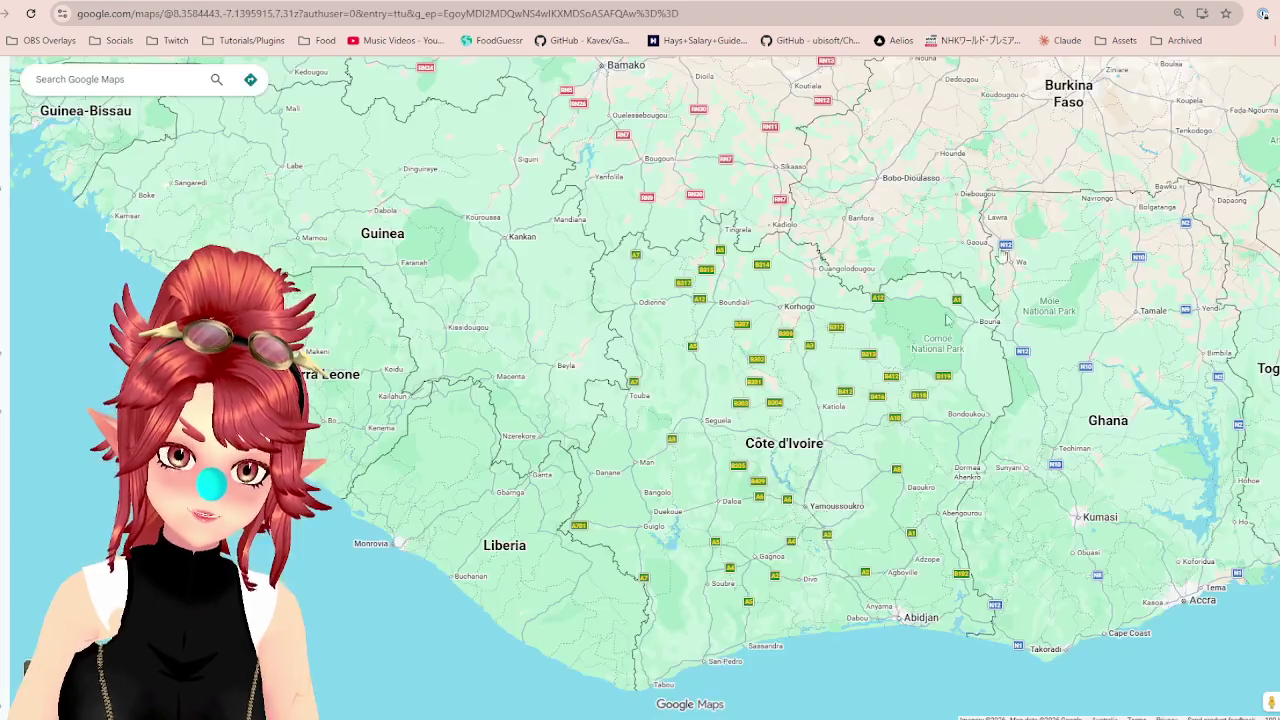
{"action": "scroll", "coordinate": [388, 421], "scroll_direction": "down", "scroll_amount": 3}
{"action": "scroll", "coordinate": [568, 410], "scroll_direction": "up", "scroll_amount": 3}
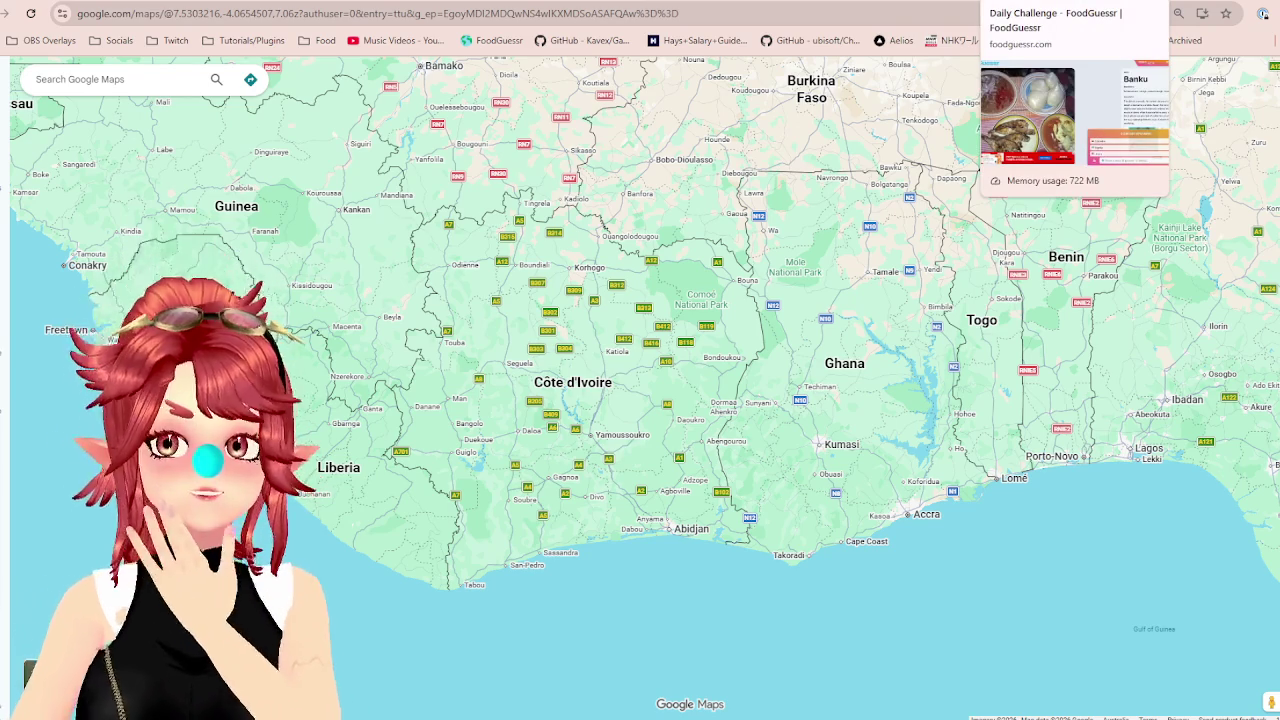
{"action": "key", "text": "ctrl+Tab"}
{"action": "left_click", "coordinate": [925, 677]}
{"action": "type", "text": "iv"}
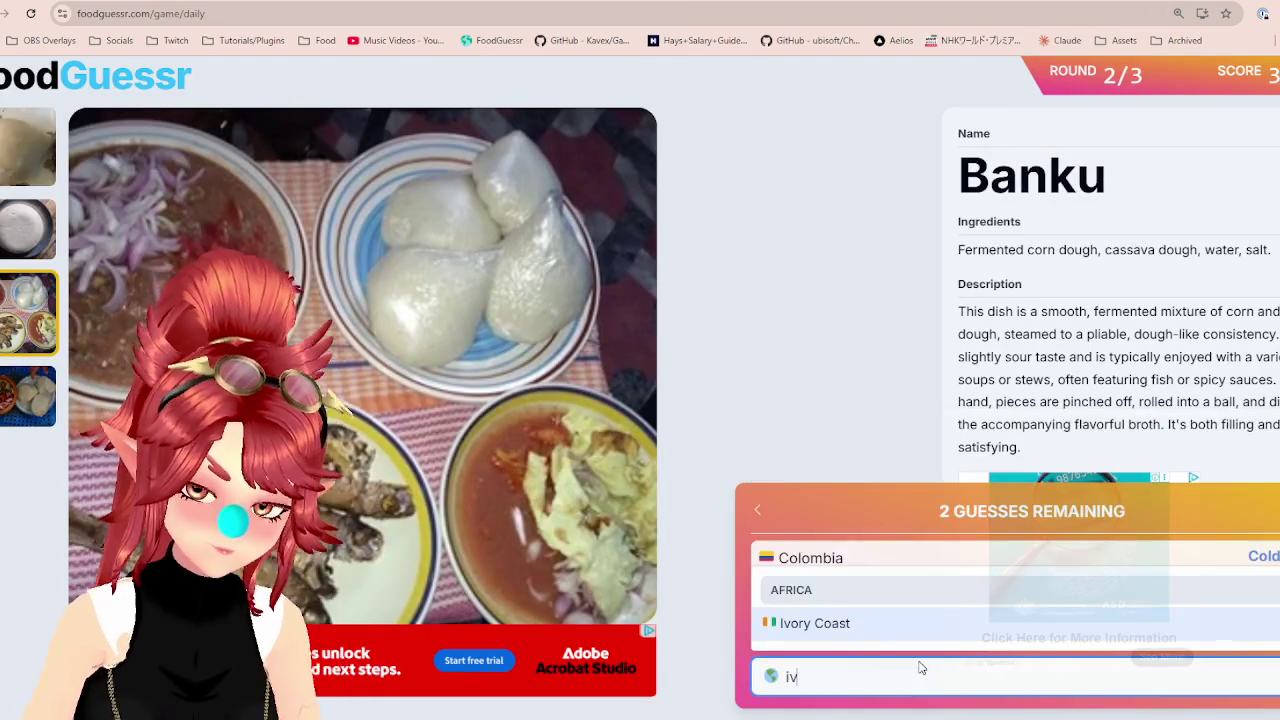
{"action": "left_click", "coordinate": [886, 637]}
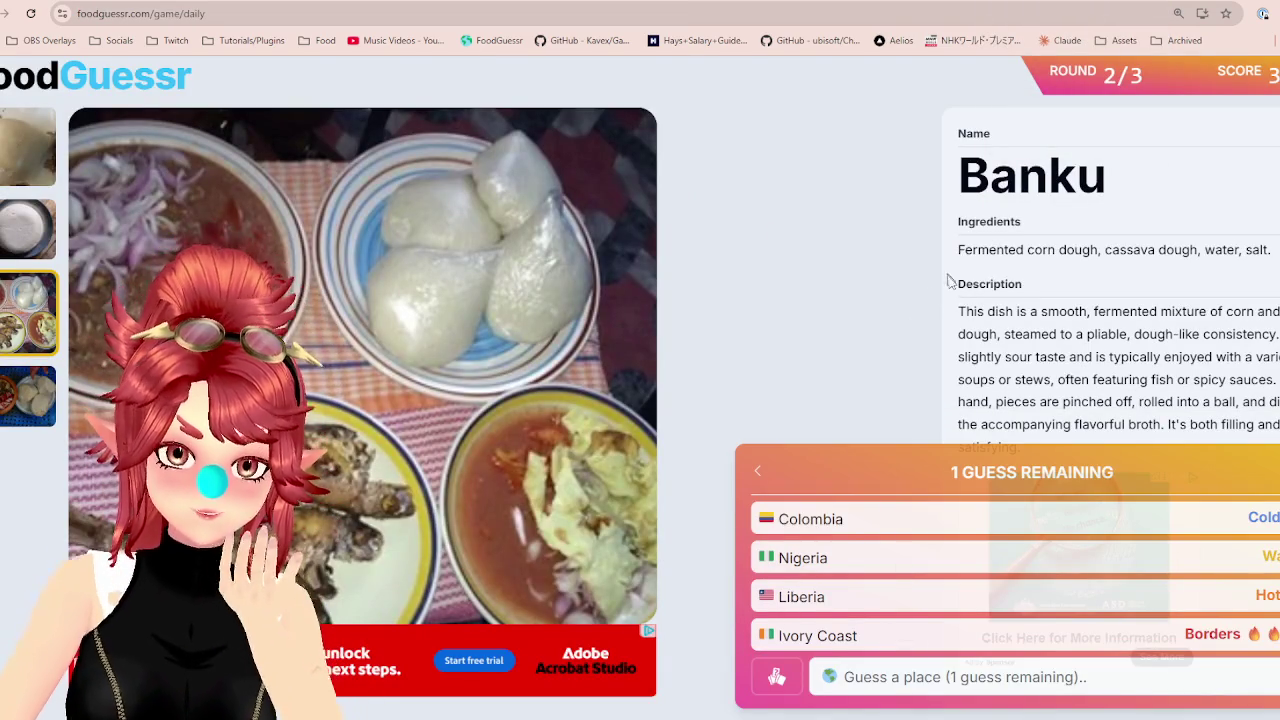
Zoom Google Maps out over West Africa, glancing back at the Banku round.
{"action": "key", "text": "ctrl+Tab"}
{"action": "scroll", "coordinate": [597, 528], "scroll_direction": "down", "scroll_amount": 3}
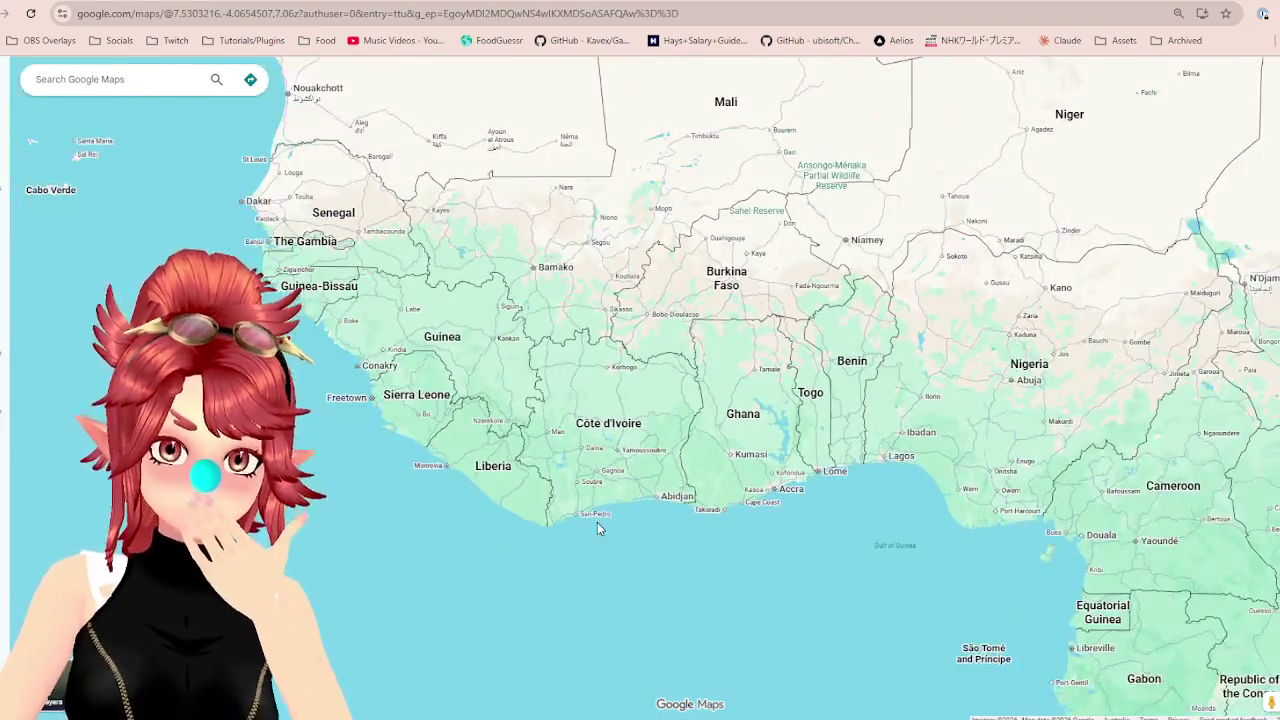
{"action": "scroll", "coordinate": [660, 500], "scroll_direction": "down", "scroll_amount": 4}
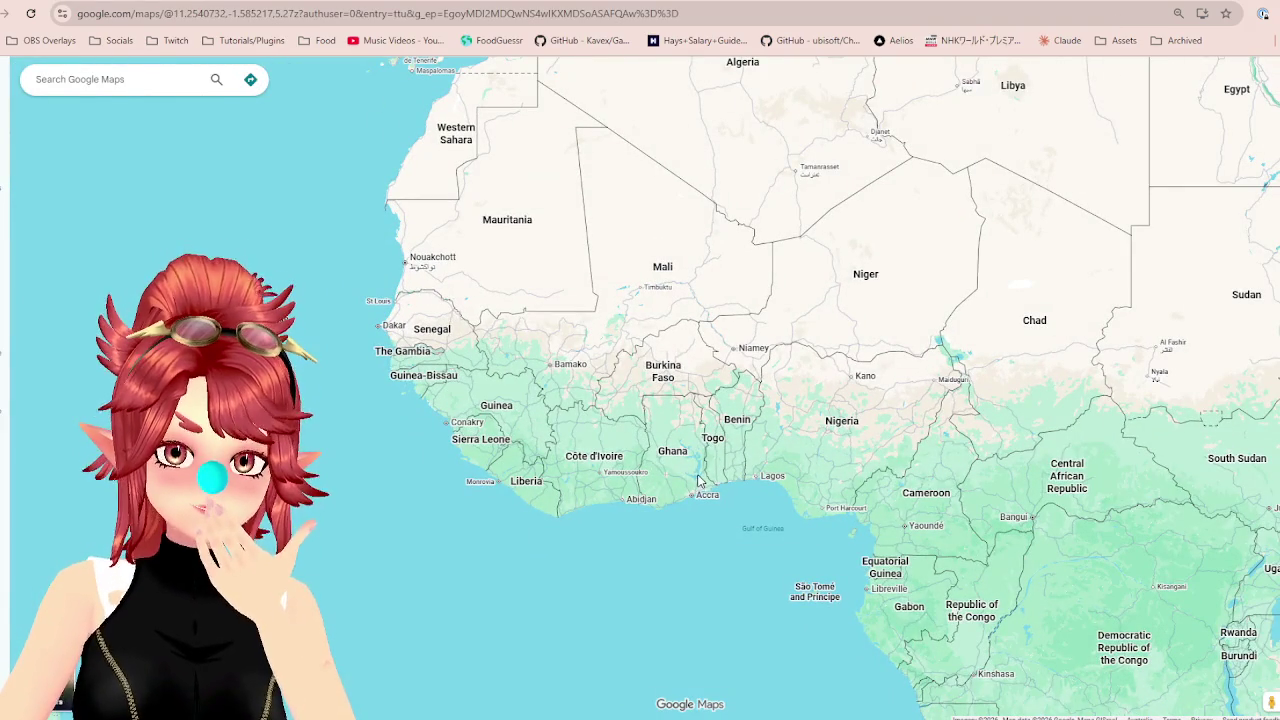
{"action": "left_click", "coordinate": [1046, 2]}
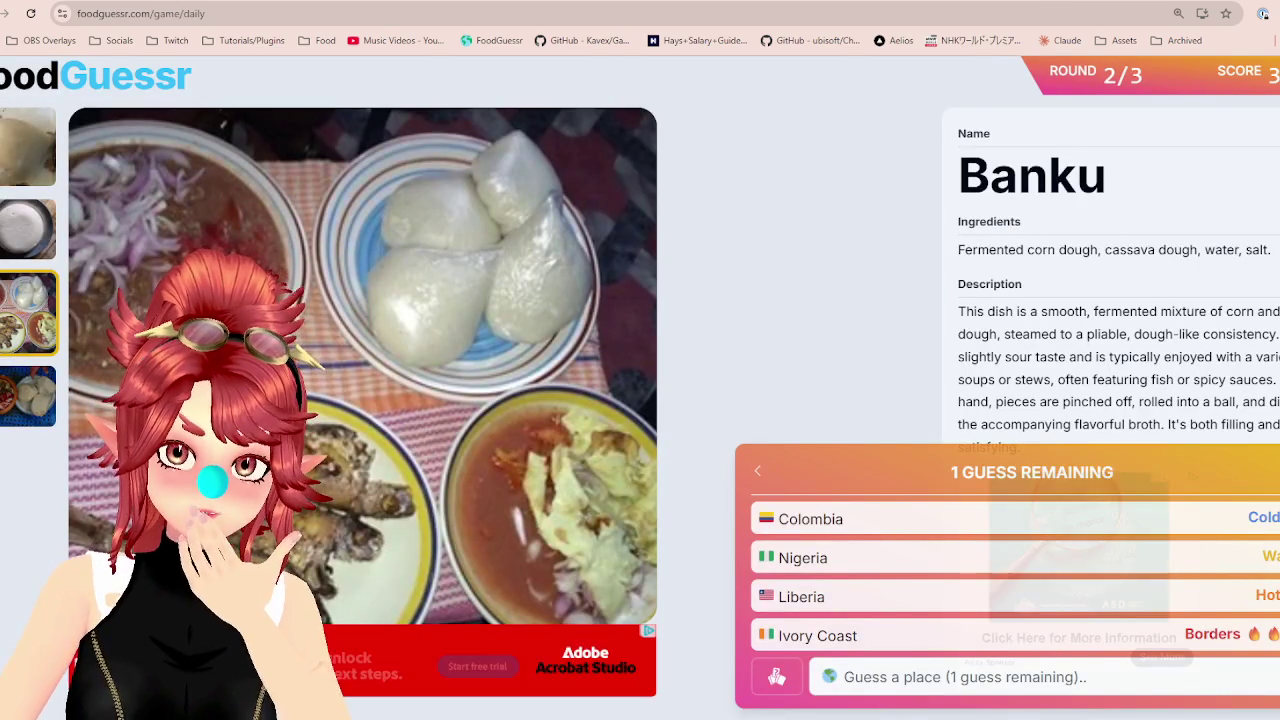
{"action": "key", "text": "ctrl+Tab"}
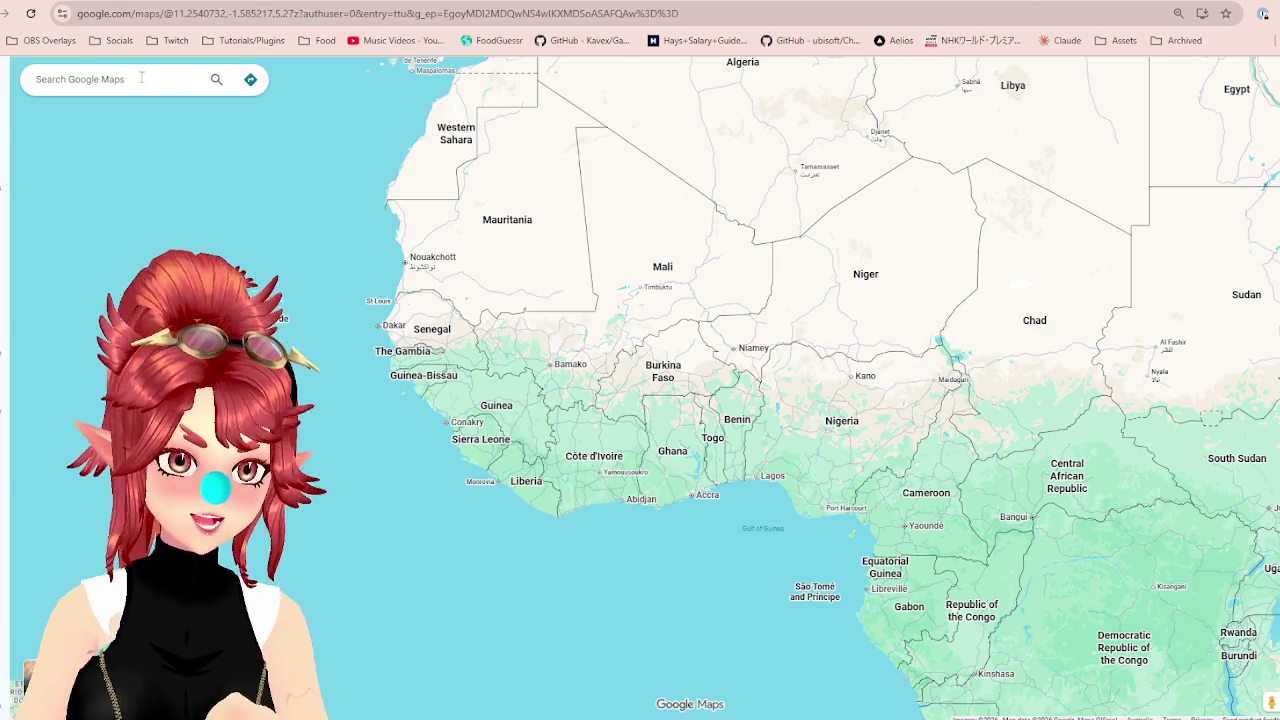
Search Google Maps for 'ivory coast' and show Côte d'Ivoire.
{"action": "left_click", "coordinate": [141, 77]}
{"action": "type", "text": "ivory cos"}
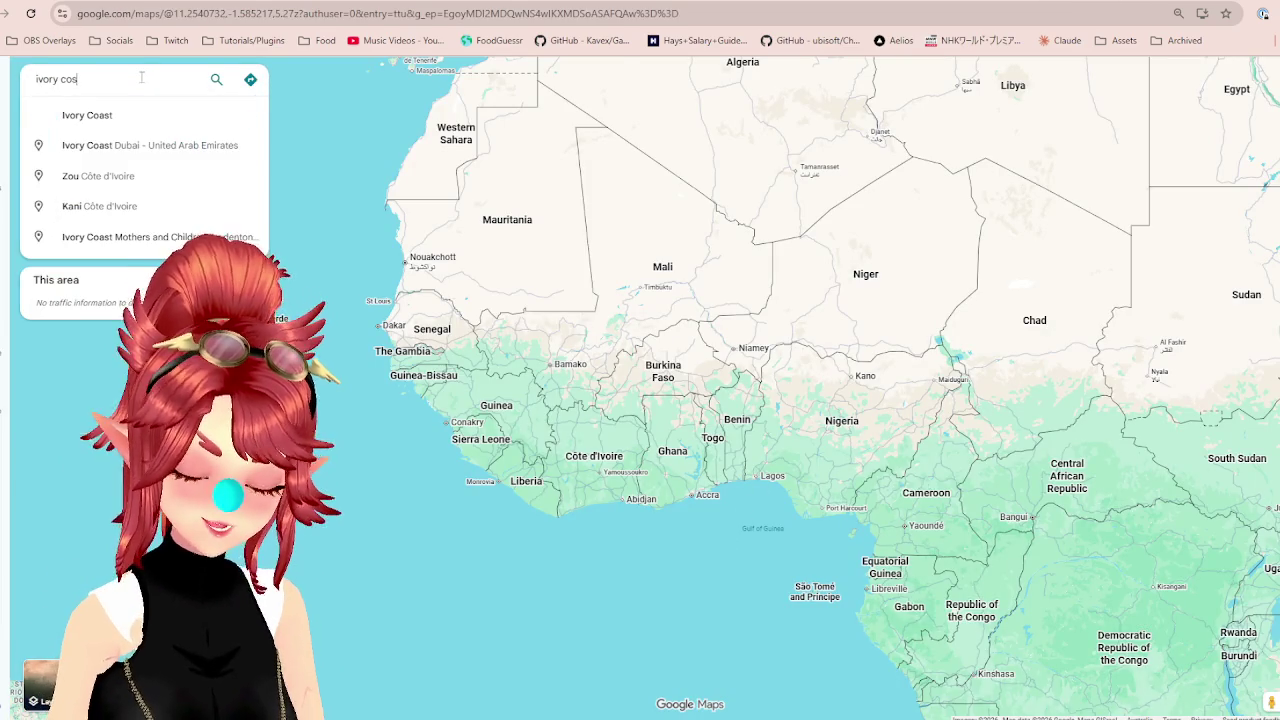
{"action": "key", "text": "BackSpace"}
{"action": "type", "text": "as"}
{"action": "left_click", "coordinate": [105, 110]}
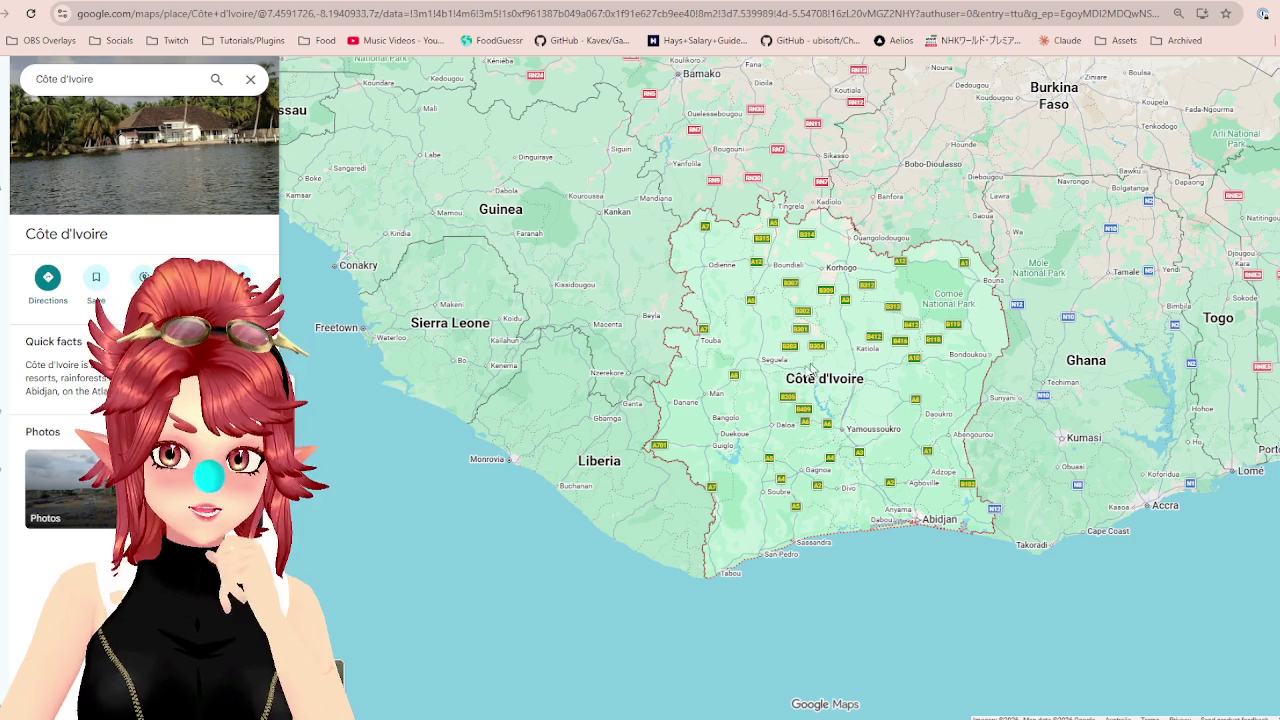
Zoom out over Côte d'Ivoire's neighbours, then go back to the Banku round.
{"action": "scroll", "coordinate": [785, 376], "scroll_direction": "down", "scroll_amount": 2}
{"action": "scroll", "coordinate": [890, 428], "scroll_direction": "up", "scroll_amount": 1}
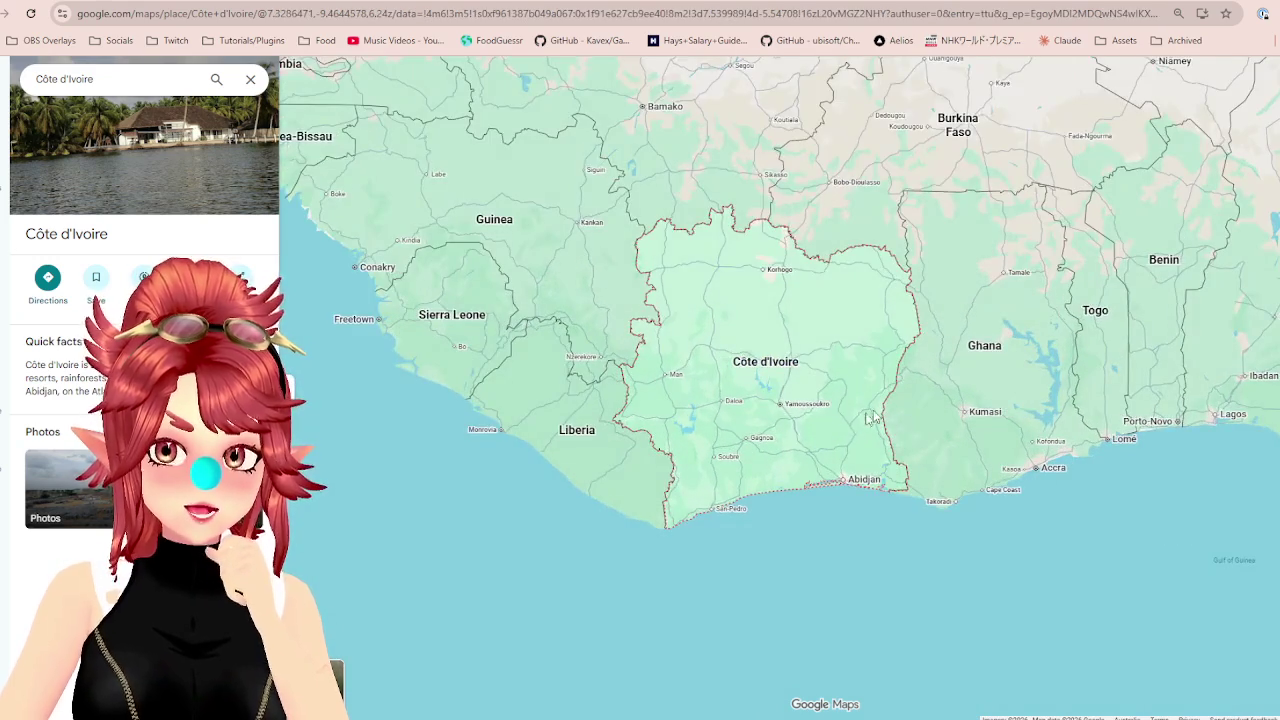
{"action": "scroll", "coordinate": [870, 426], "scroll_direction": "down", "scroll_amount": 1}
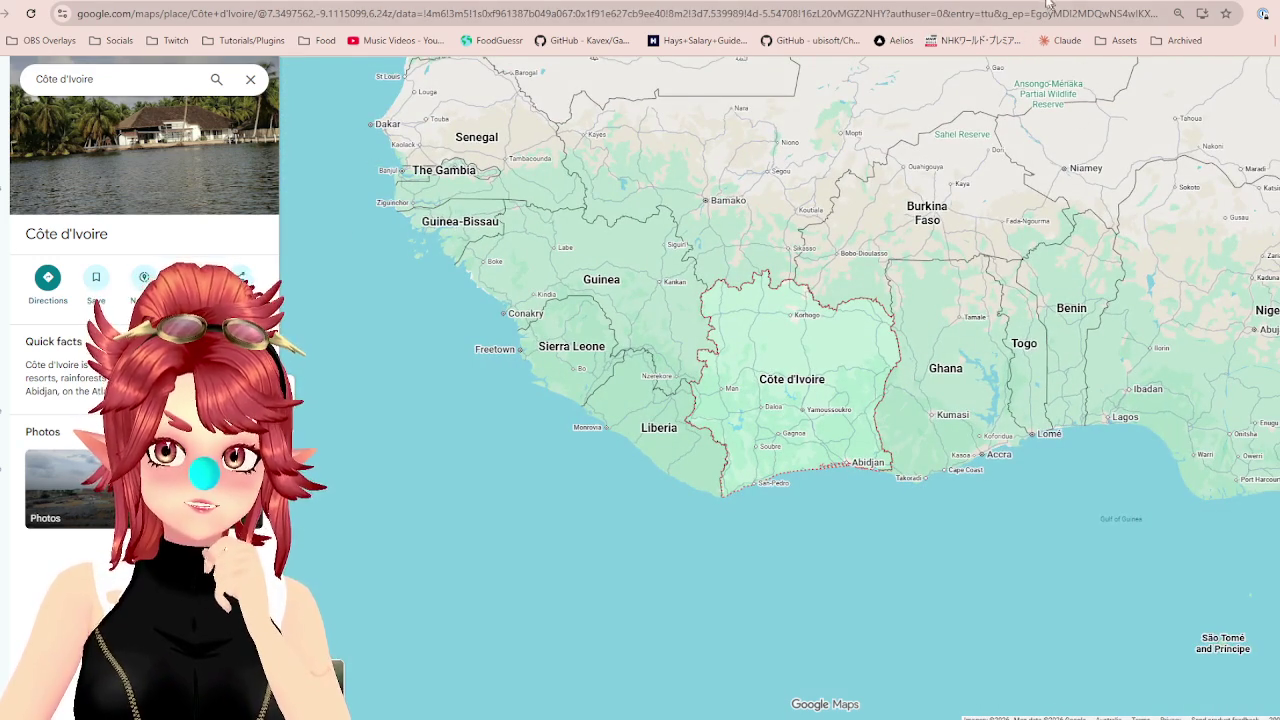
{"action": "left_click", "coordinate": [1131, 2]}
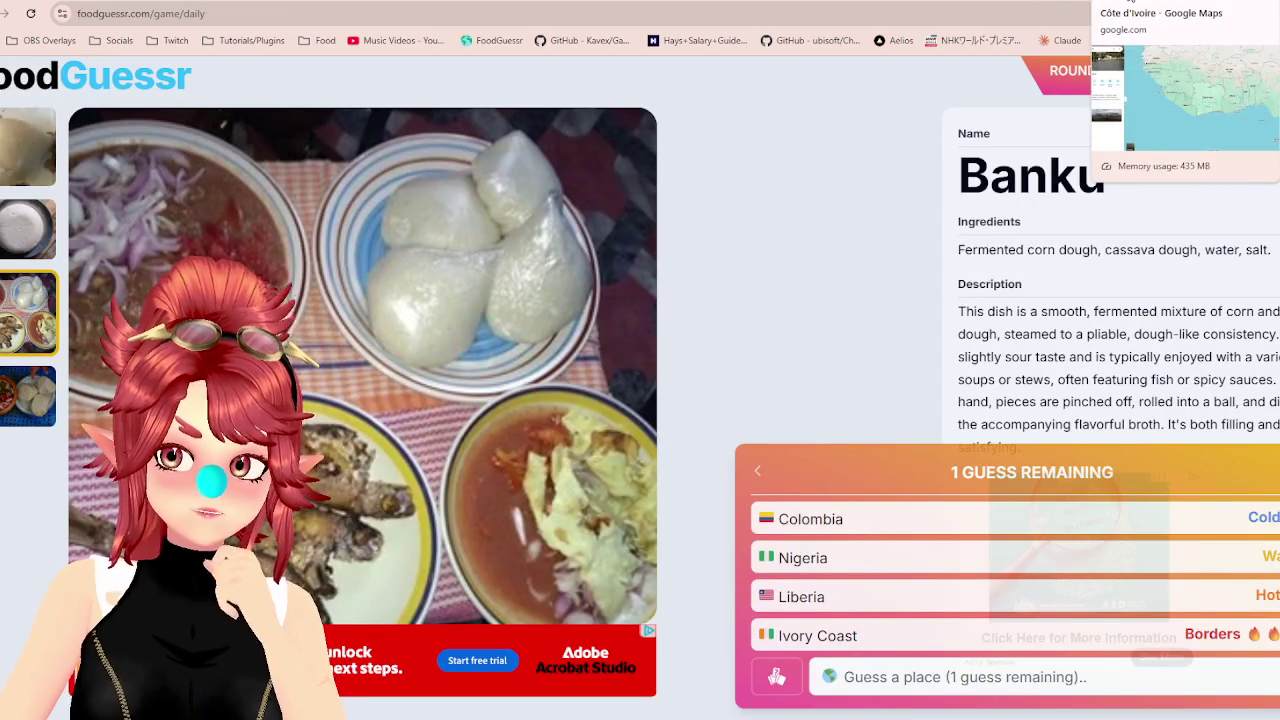
{"action": "left_click", "coordinate": [1140, 2]}
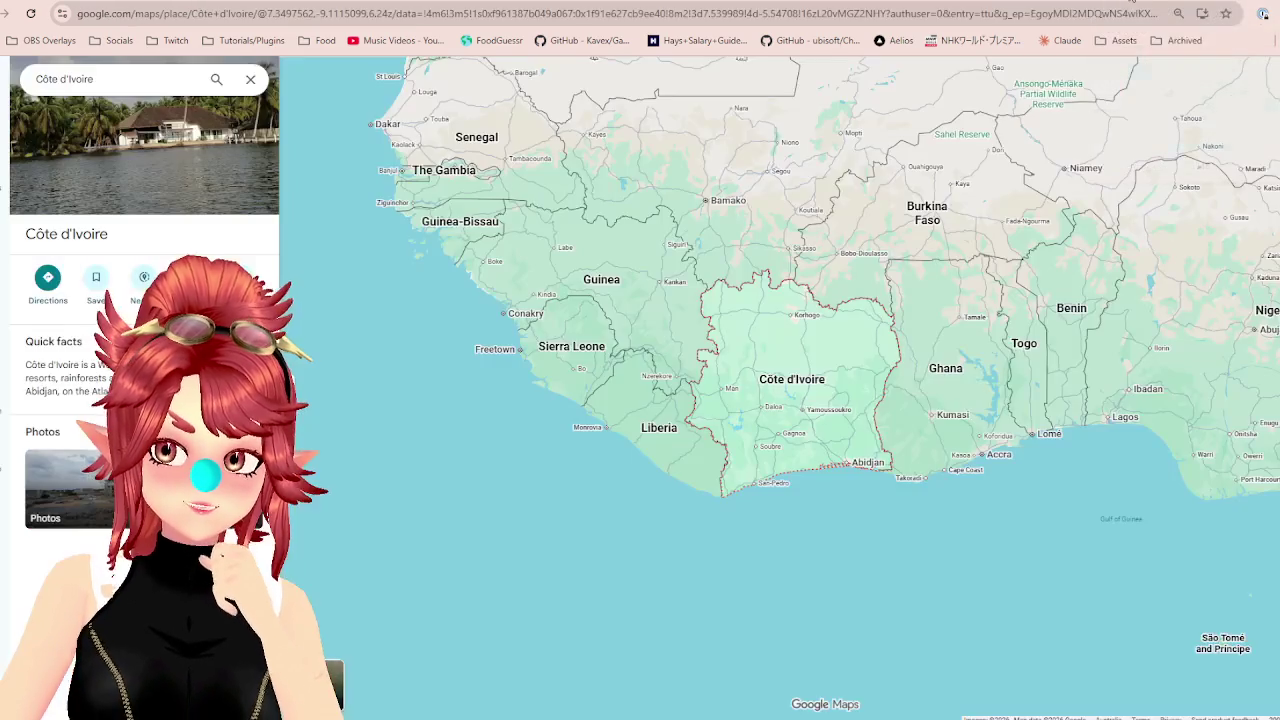
{"action": "left_click", "coordinate": [979, 2]}
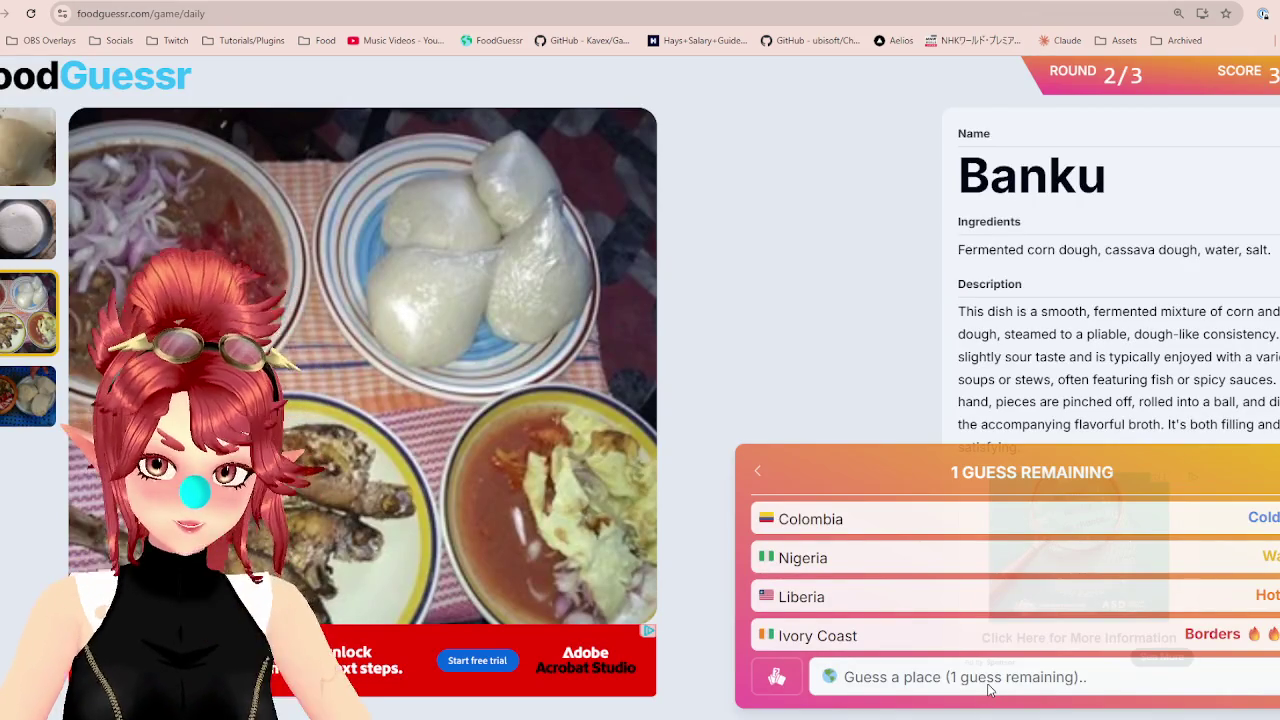
Guess Ghana for Banku, scoring 3,000 points, and advance to round 3.
{"action": "left_click", "coordinate": [988, 677]}
{"action": "type", "text": "hg"}
{"action": "key", "text": "BackSpace"}
{"action": "key", "text": "BackSpace"}
{"action": "type", "text": "gh"}
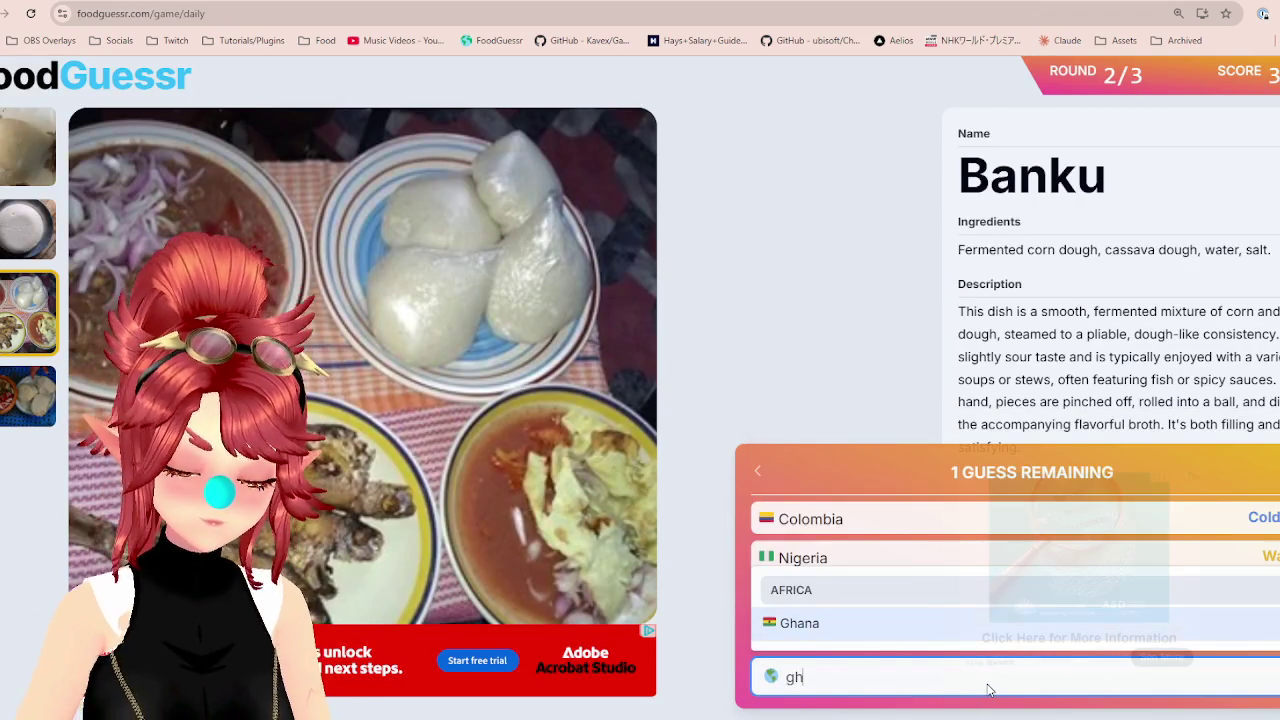
{"action": "left_click", "coordinate": [970, 635]}
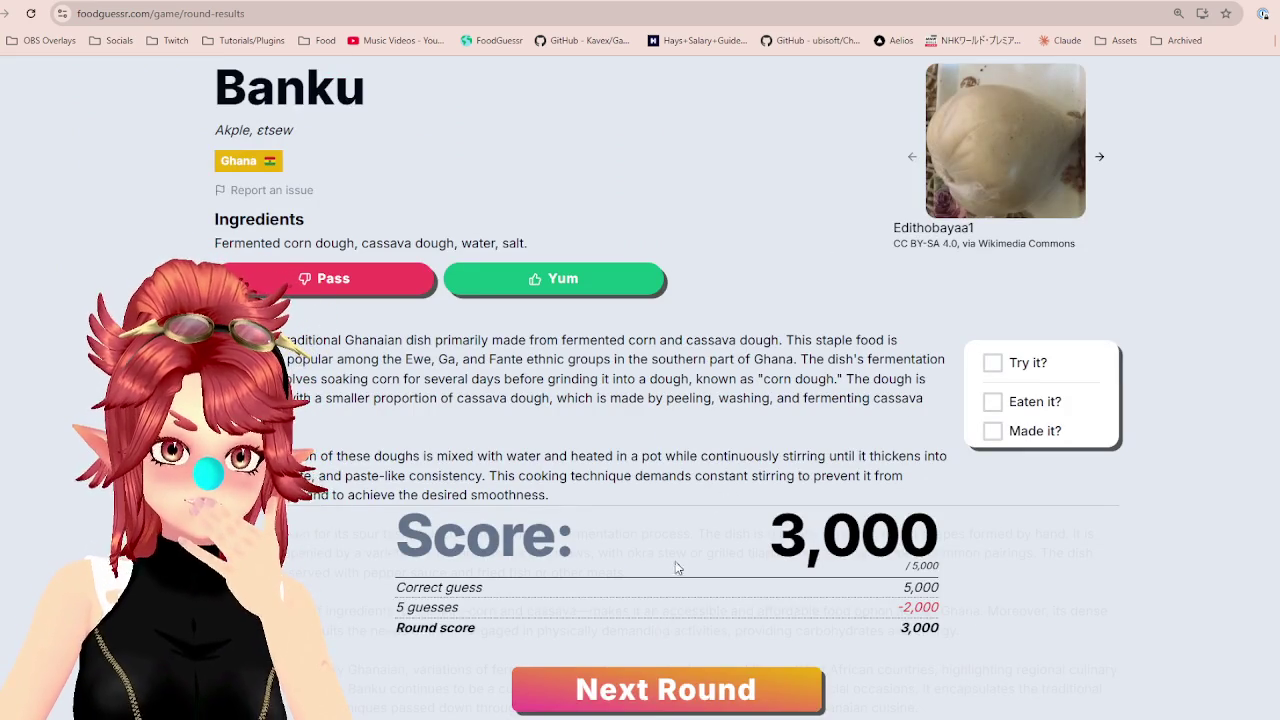
{"action": "left_click", "coordinate": [674, 682]}
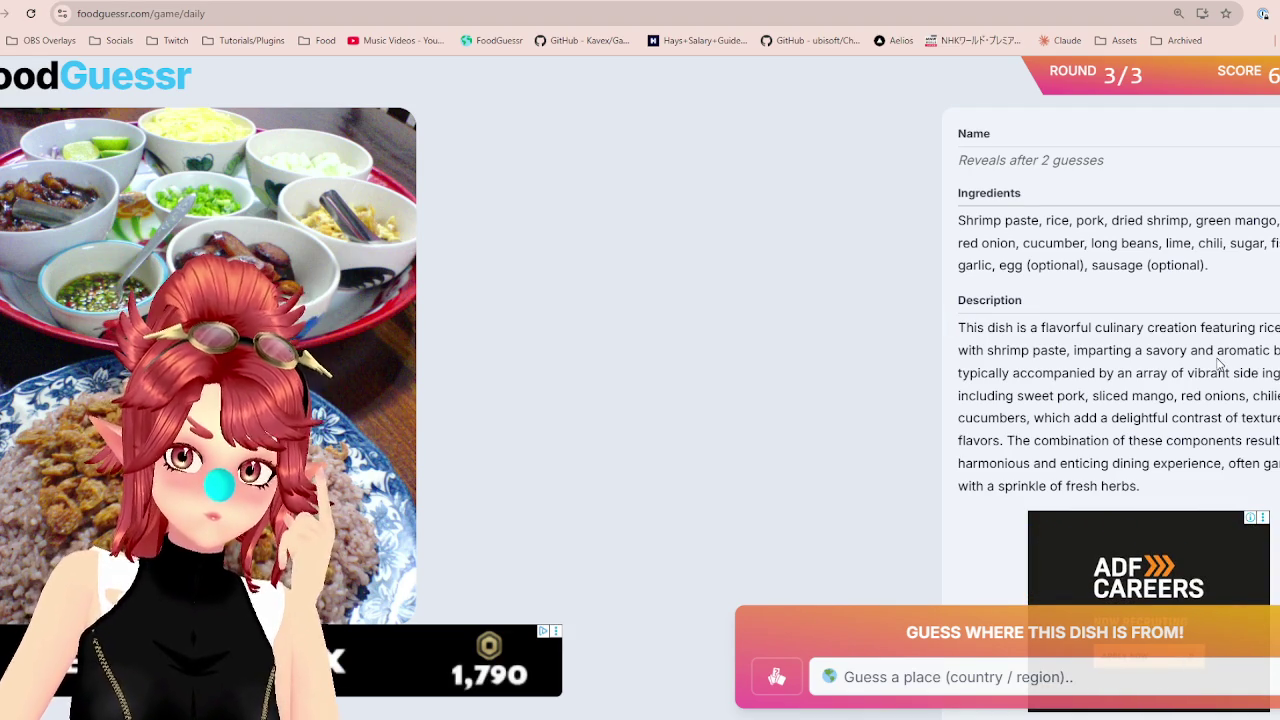
Read the Khao Khluk Kapi dish description line by line, highlighting each line.
{"action": "left_click_drag", "start_coordinate": [1072, 350], "coordinate": [1240, 361]}
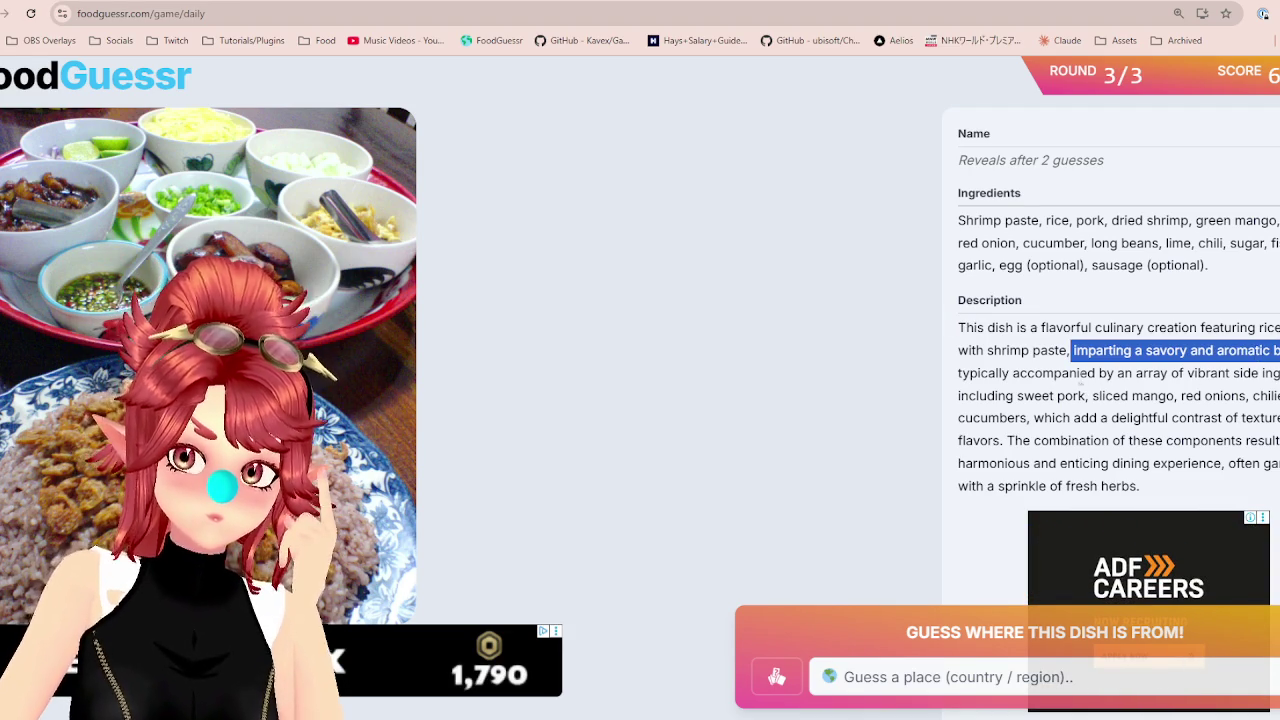
{"action": "left_click_drag", "start_coordinate": [1080, 373], "coordinate": [1279, 375]}
{"action": "left_click_drag", "start_coordinate": [1022, 396], "coordinate": [1279, 397]}
{"action": "left_click_drag", "start_coordinate": [988, 418], "coordinate": [1279, 420]}
{"action": "left_click_drag", "start_coordinate": [1007, 440], "coordinate": [1140, 441]}
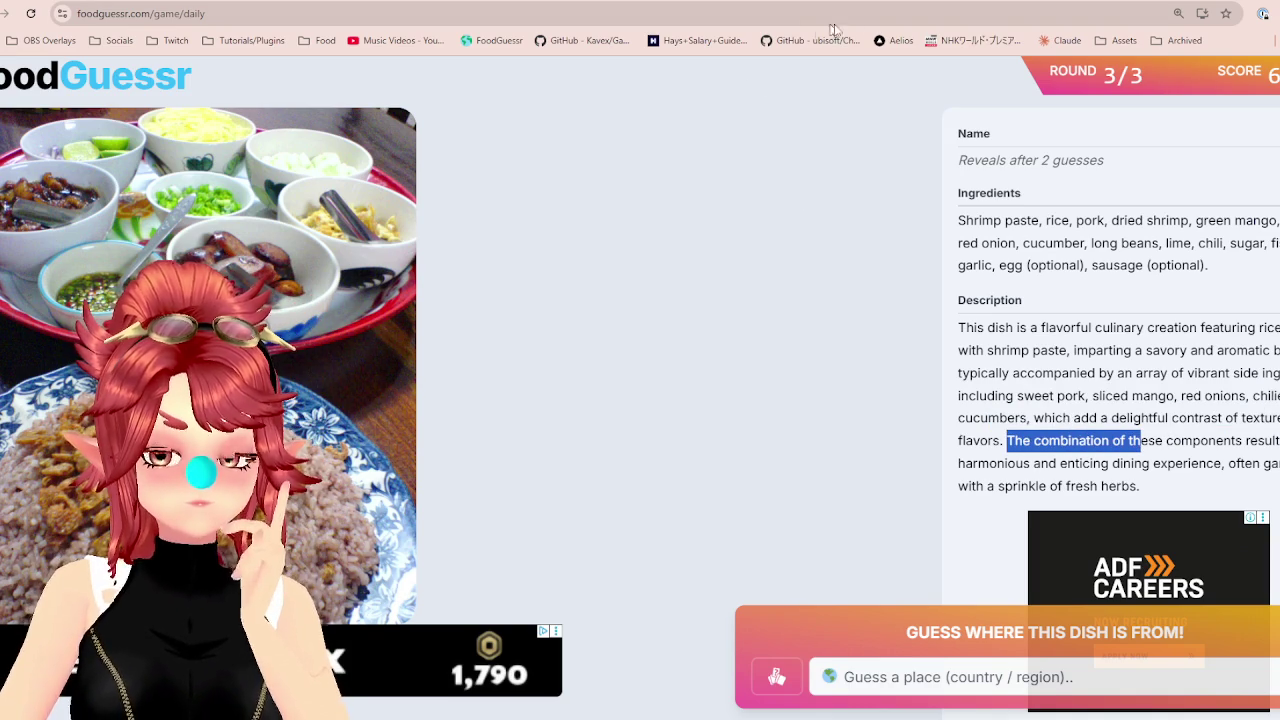
Look over Southeast Asia in Google Maps.
{"action": "left_click", "coordinate": [1148, 3]}
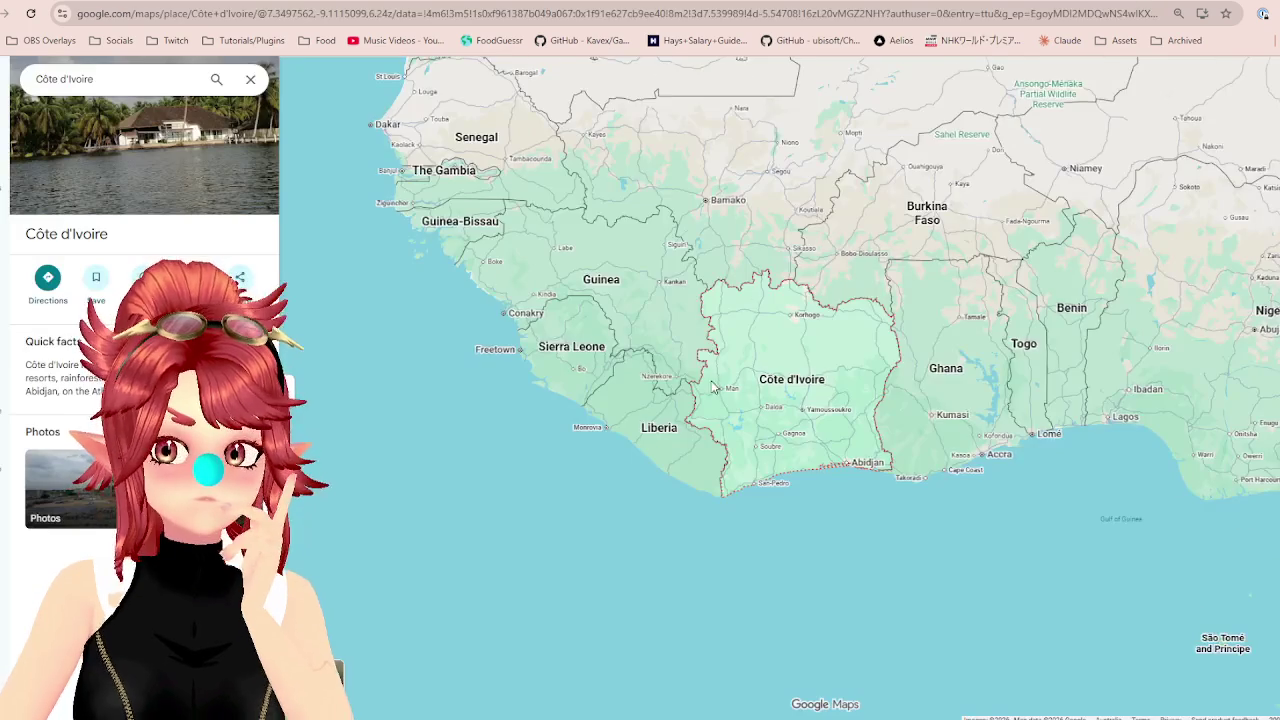
{"action": "scroll", "coordinate": [764, 380], "scroll_direction": "down", "scroll_amount": 5}
{"action": "left_click_drag", "start_coordinate": [1166, 482], "coordinate": [672, 398]}
{"action": "mouse_move", "coordinate": [1190, 217]}
{"action": "left_mouse_down"}
{"action": "mouse_move", "coordinate": [886, 351]}
{"action": "mouse_move", "coordinate": [862, 383]}
{"action": "left_mouse_up"}
{"action": "scroll", "coordinate": [862, 383], "scroll_direction": "up", "scroll_amount": 2}
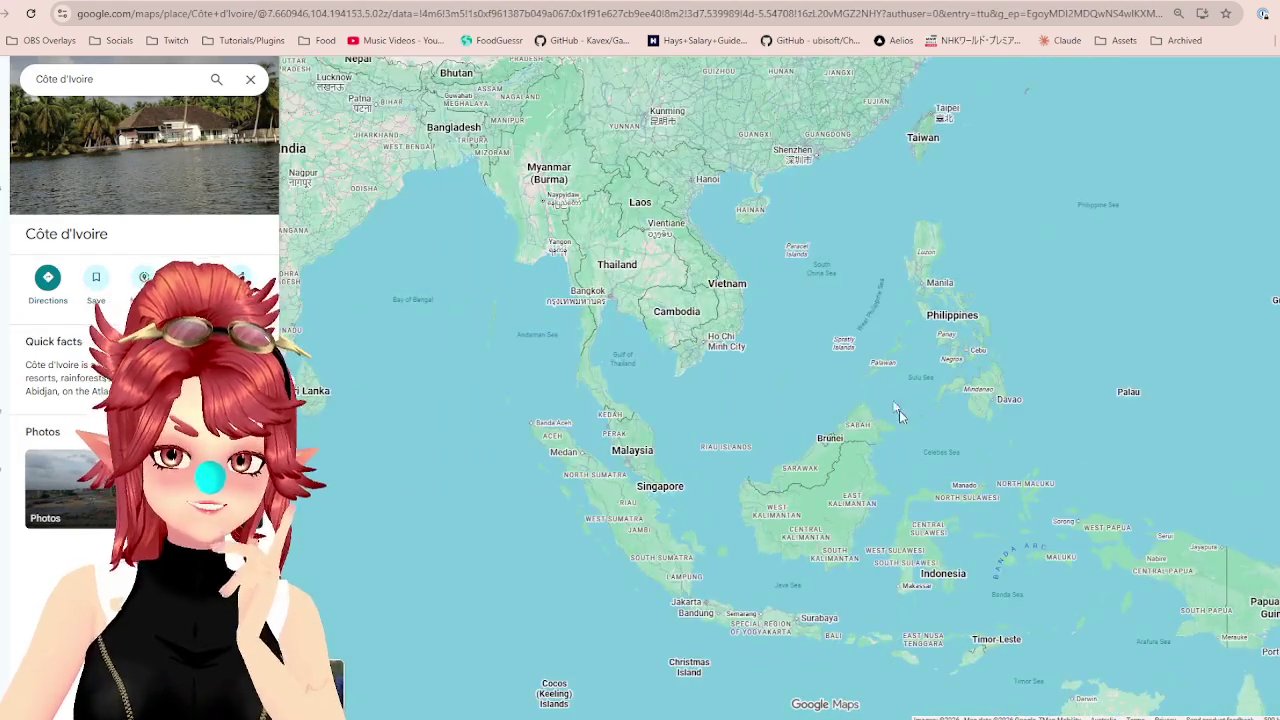
{"action": "scroll", "coordinate": [822, 210], "scroll_direction": "up", "scroll_amount": 1}
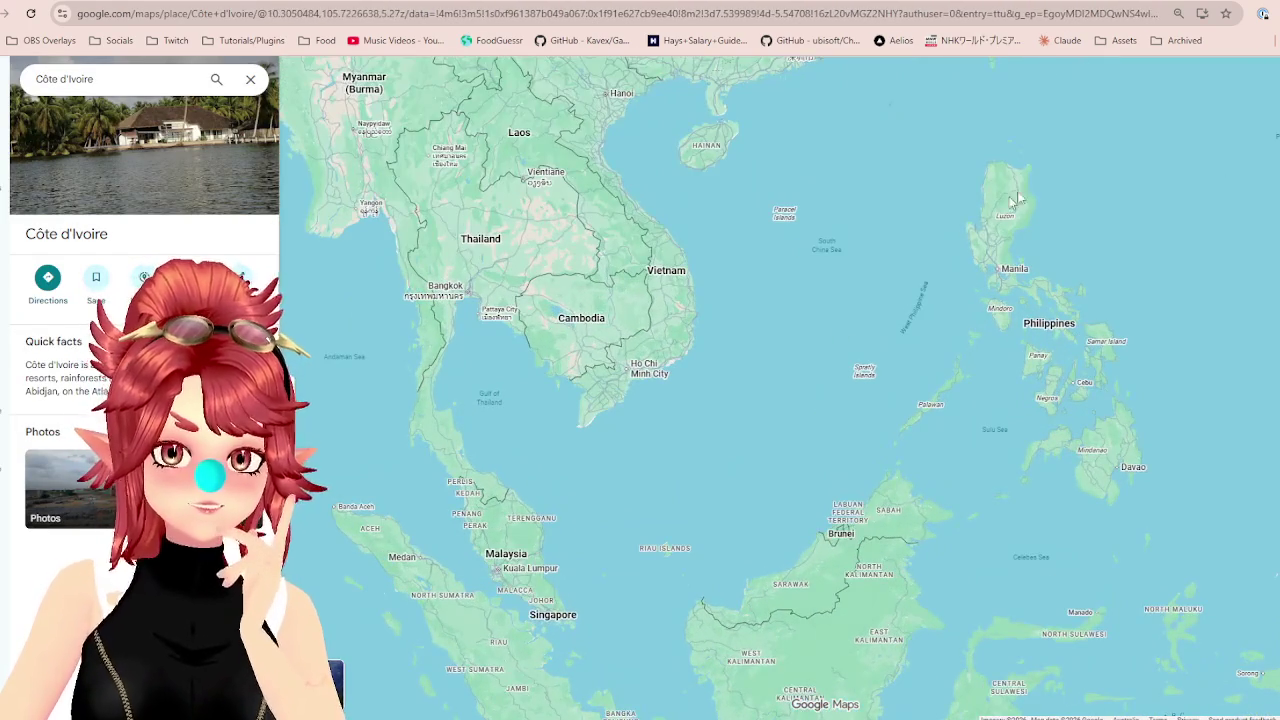
Guess Vietnam for the third dish.
{"action": "key", "text": "ctrl+Tab"}
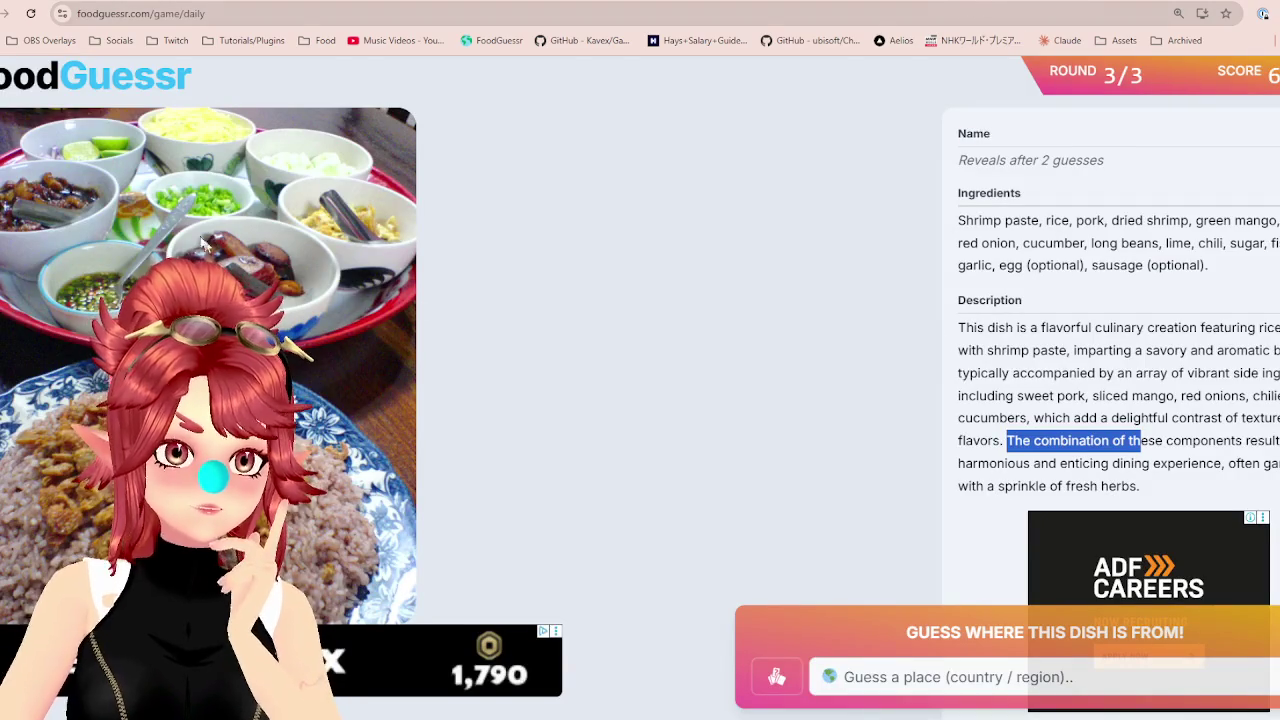
{"action": "left_click", "coordinate": [930, 688]}
{"action": "type", "text": "vie"}
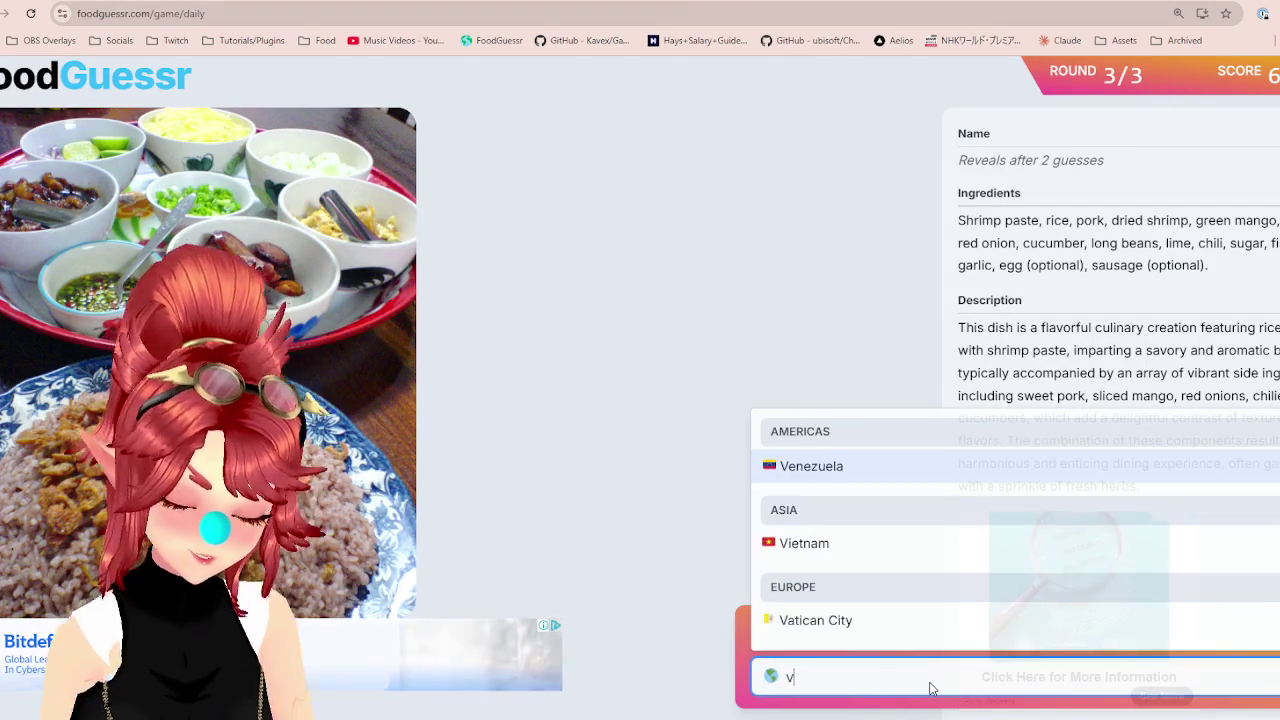
{"action": "left_click", "coordinate": [908, 630]}
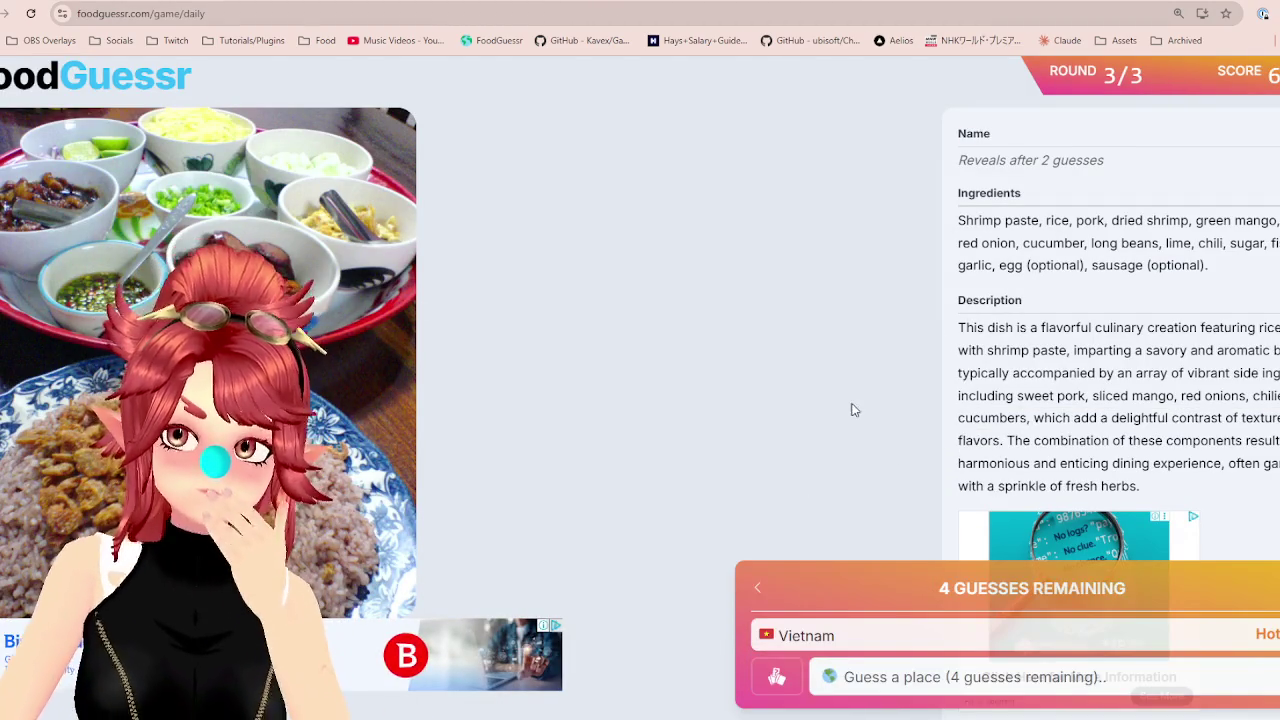
After checking Thailand's neighbours on the map, guess Thailand and view the 11,000-point daily recap.
{"action": "key", "text": "ctrl+Tab"}
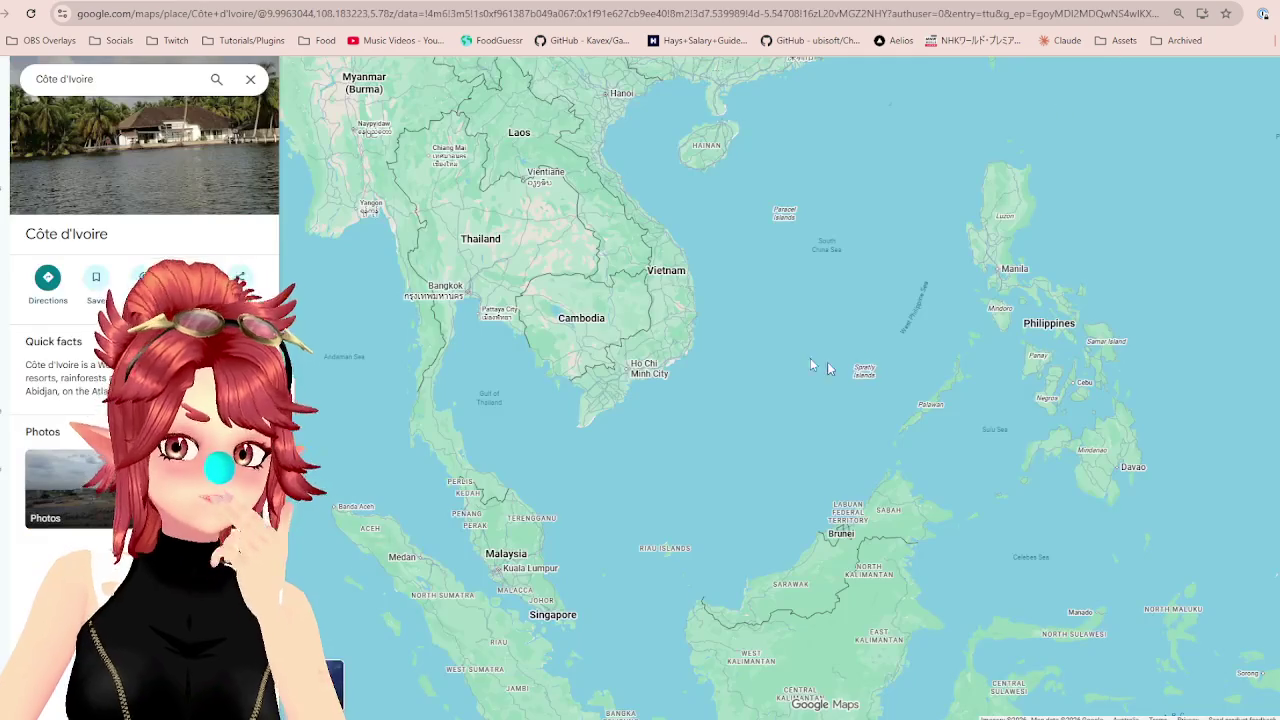
{"action": "left_click_drag", "start_coordinate": [585, 318], "coordinate": [622, 350]}
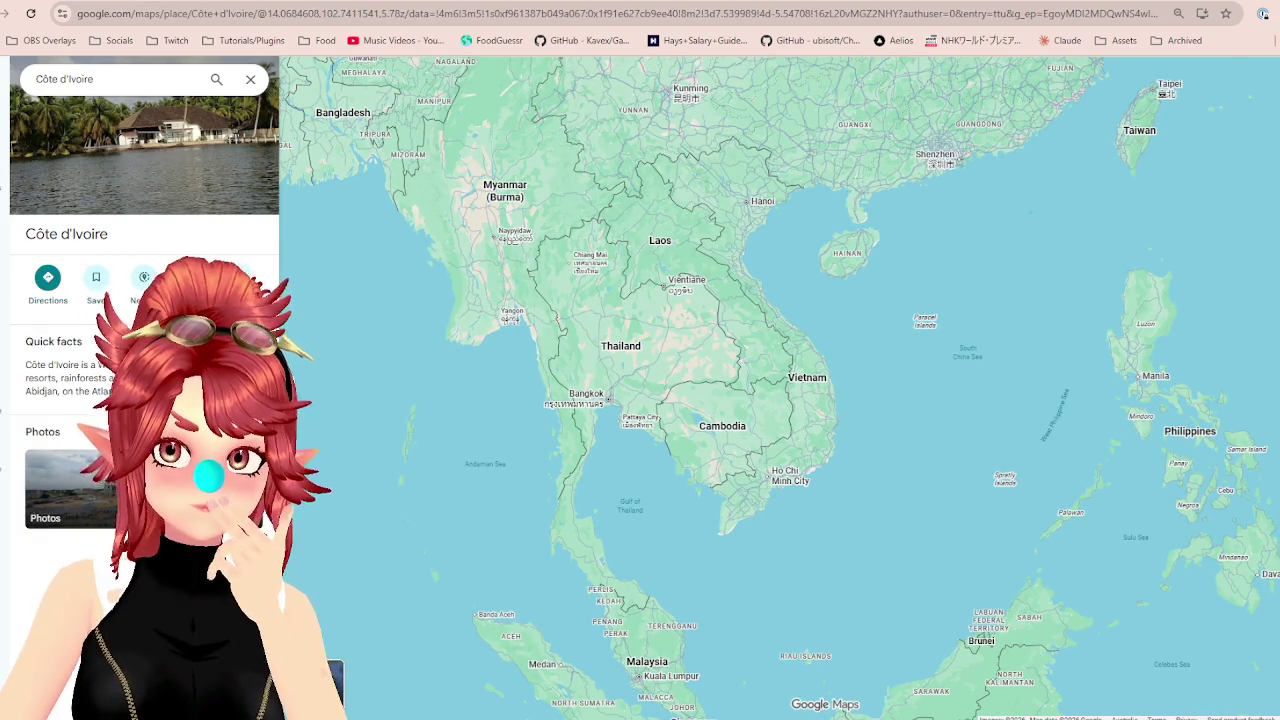
{"action": "key", "text": "ctrl+shift+Tab"}
{"action": "left_click", "coordinate": [977, 684]}
{"action": "type", "text": "th"}
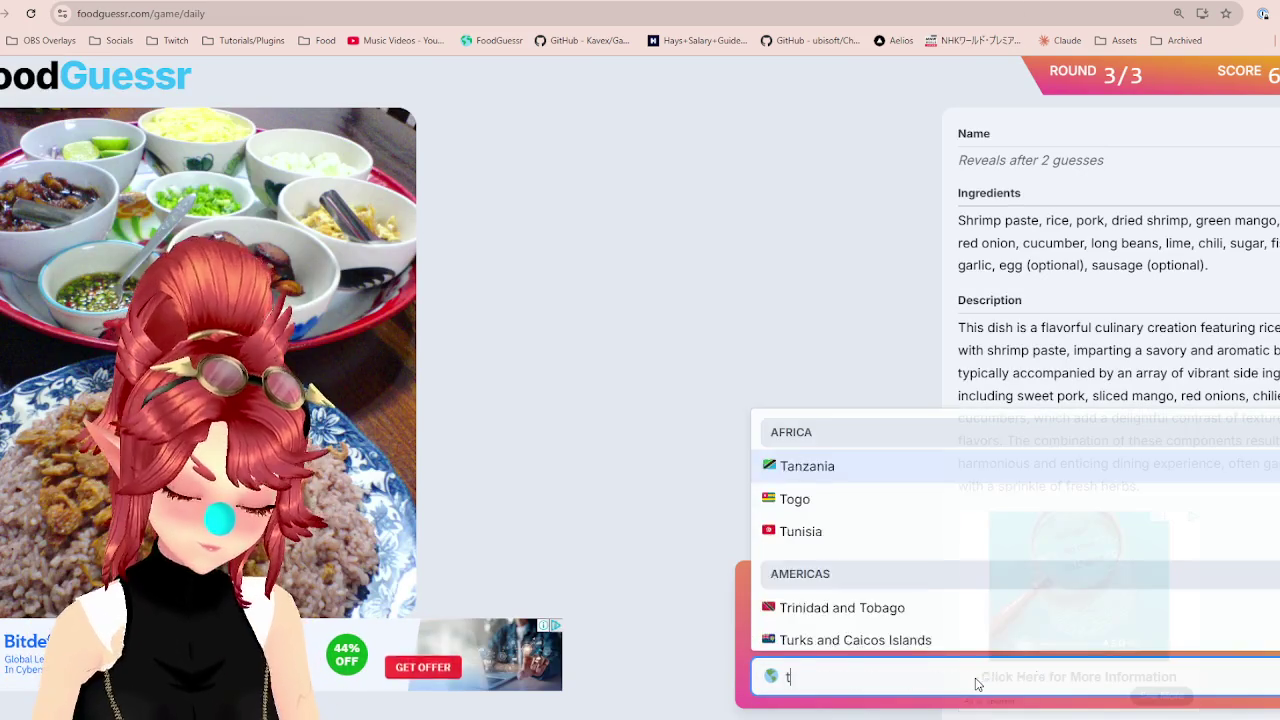
{"action": "left_click", "coordinate": [897, 637]}
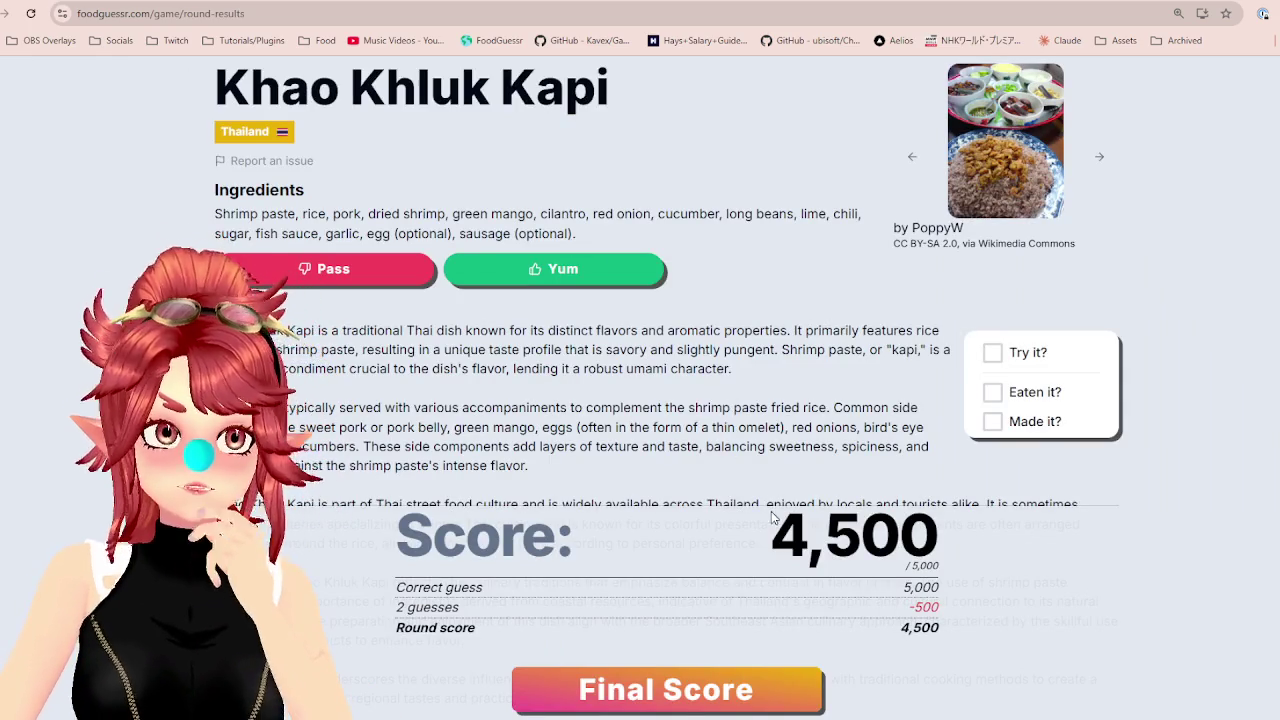
{"action": "left_click", "coordinate": [600, 690]}
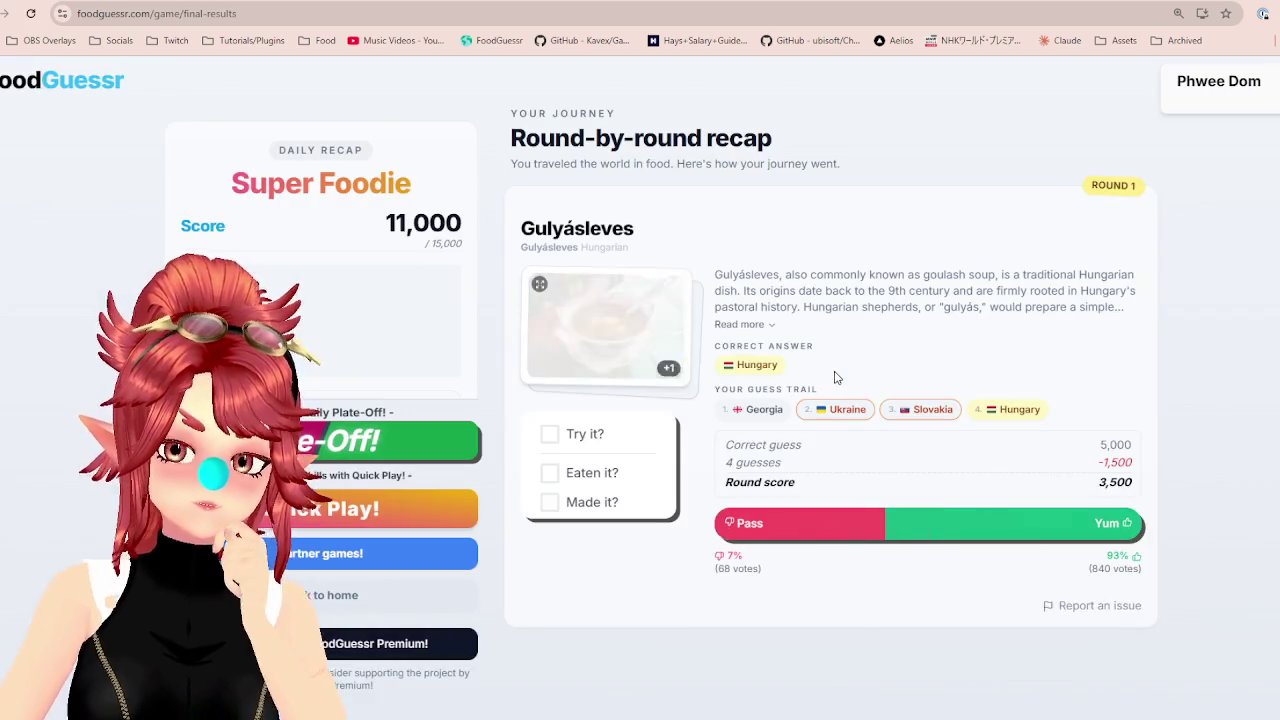